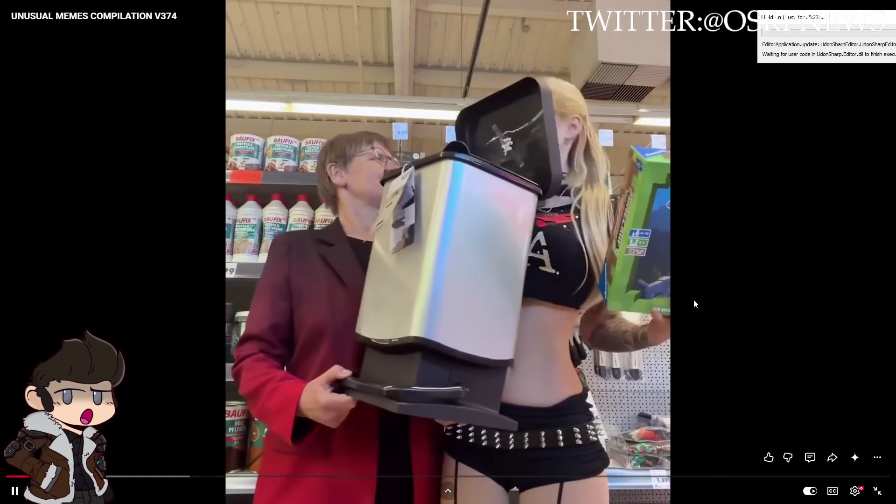
# Step: Pause the compilation on the bedroom clip, rewind five seconds to the pizza clip, then pause on the store clip
pyautogui.click(710, 282)
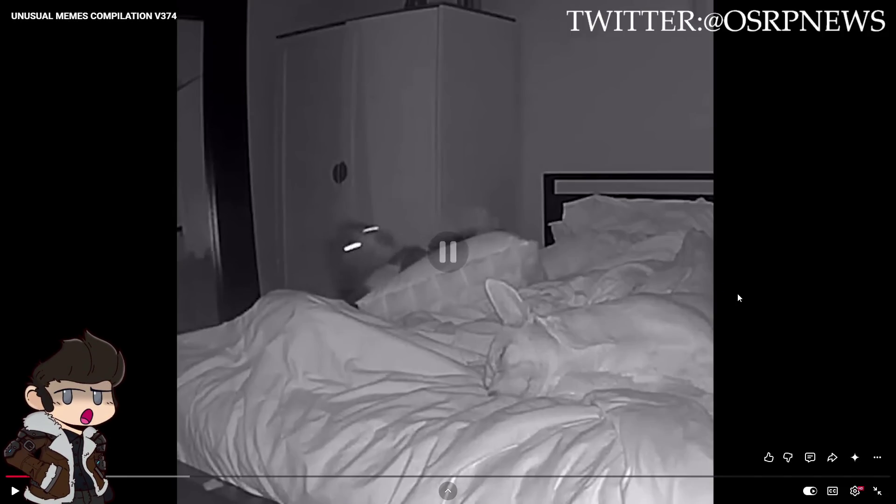
pyautogui.click(755, 310)
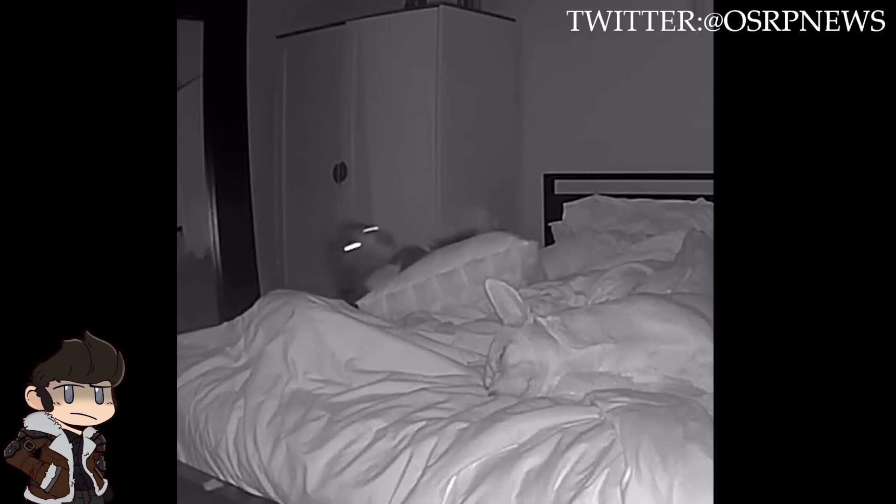
pyautogui.click(776, 290)
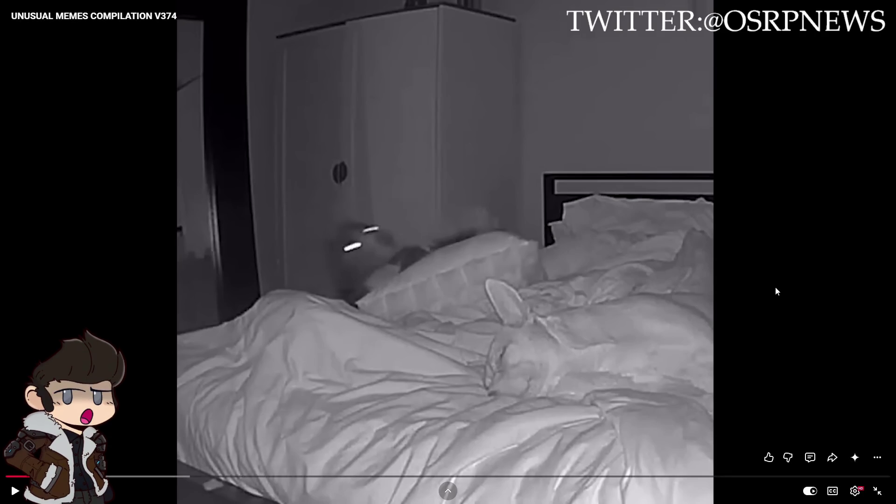
pyautogui.click(760, 282)
pyautogui.press('Left')
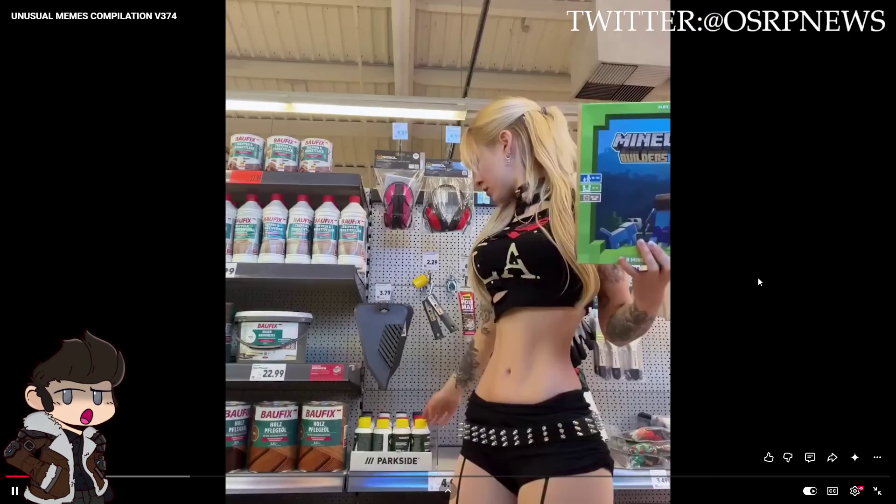
pyautogui.click(758, 282)
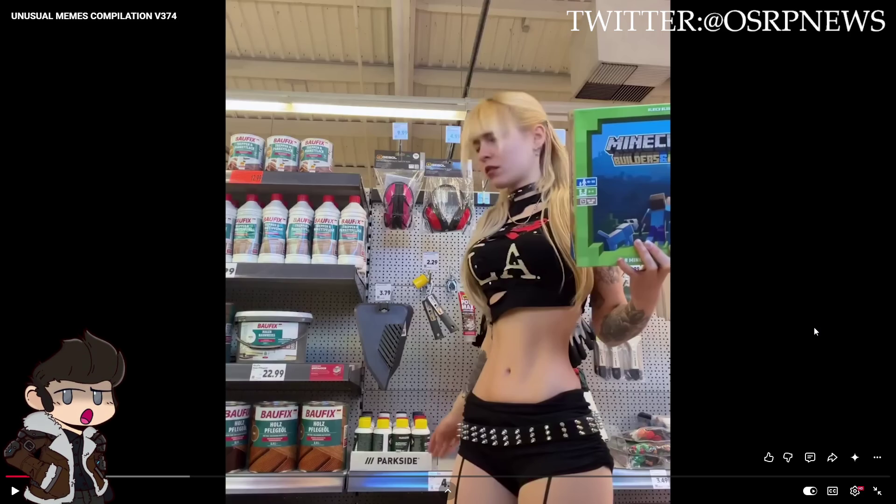
# Step: Resume the compilation and rewind it to rewatch earlier clips
pyautogui.click(771, 327)
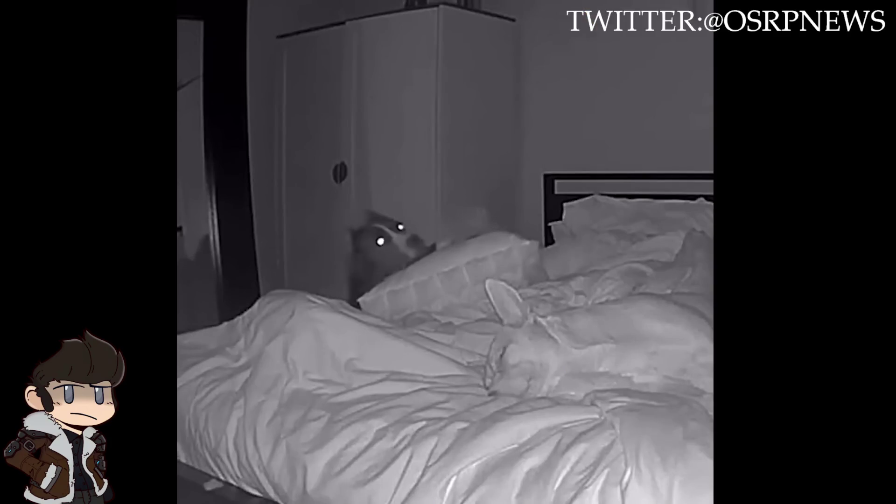
pyautogui.click(756, 254)
pyautogui.press('Left')
pyautogui.press('Left')
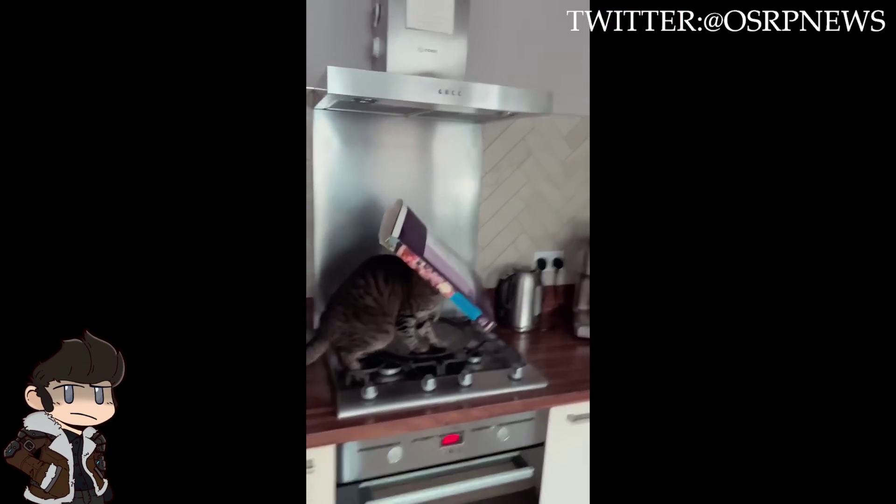
pyautogui.moveTo(679, 339)
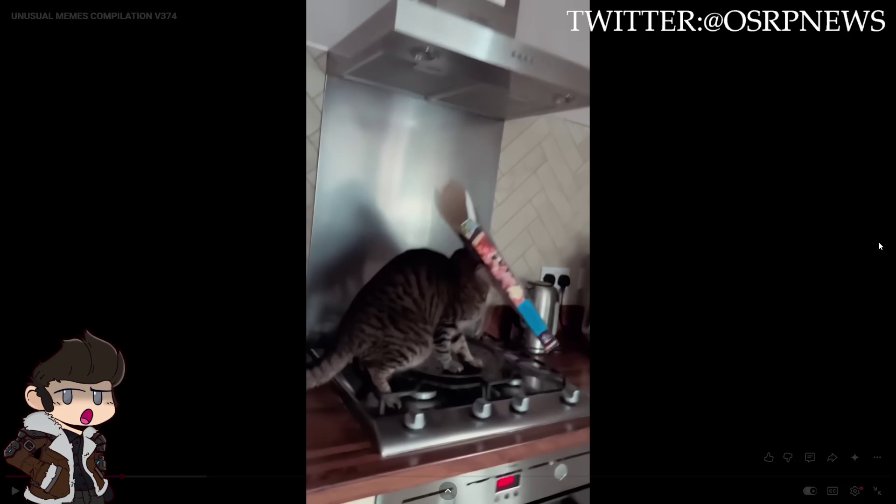
pyautogui.click(778, 213)
pyautogui.press('Left')
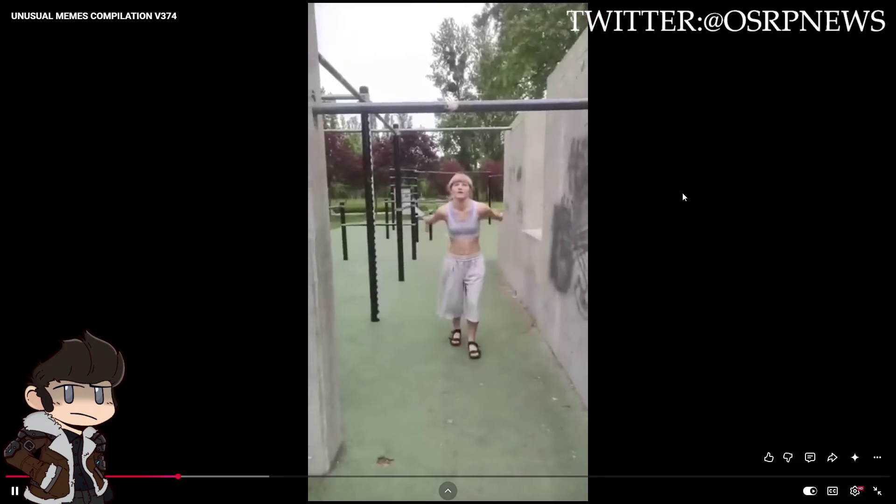
# Step: Pause on the pull-up clip, rewind to the popcorn clip, and pause again on the penalty-kick clip
pyautogui.click(690, 200)
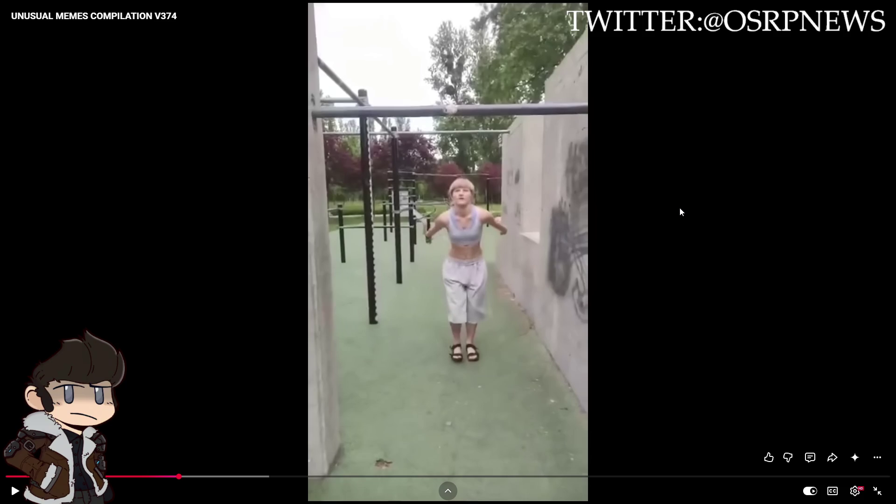
pyautogui.press('Left')
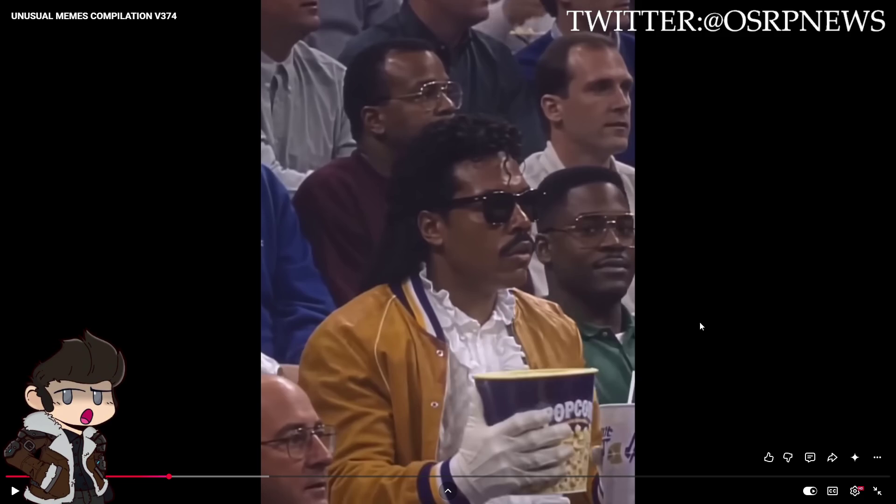
pyautogui.click(728, 324)
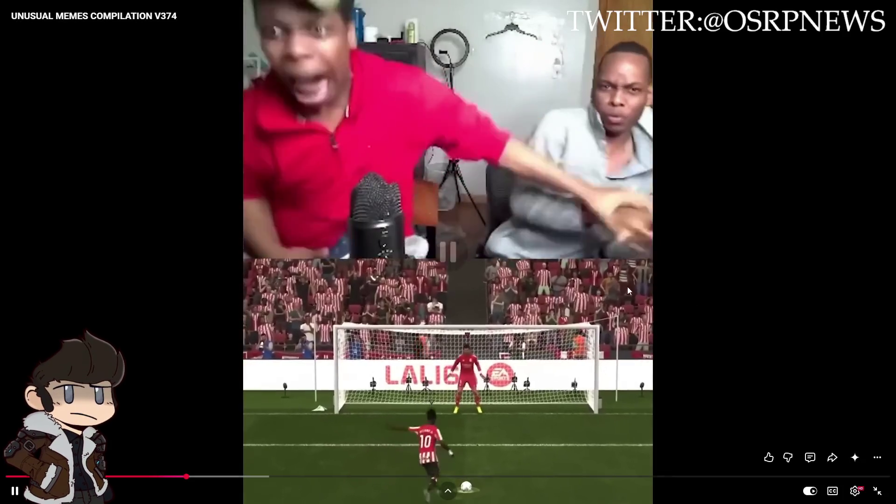
pyautogui.click(723, 303)
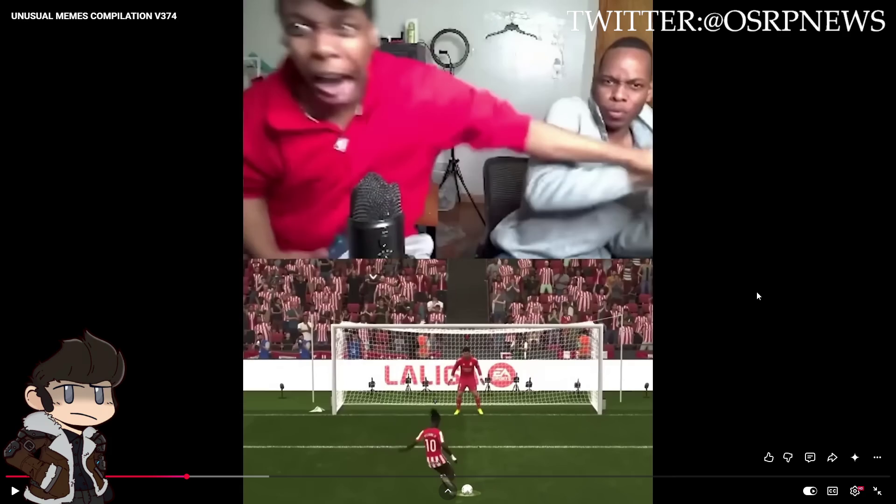
pyautogui.click(762, 303)
pyautogui.press('Left')
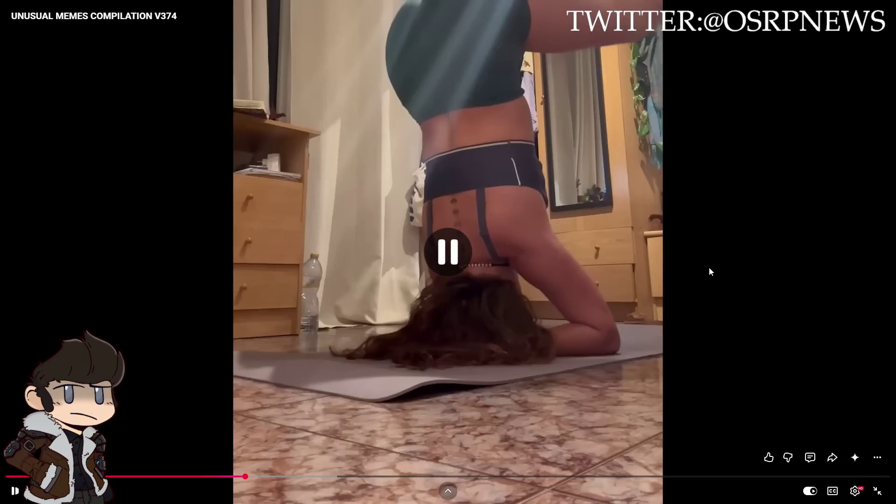
# Step: Rewind the compilation five seconds to the previous clip, then toggle playback with space
pyautogui.press('Left')
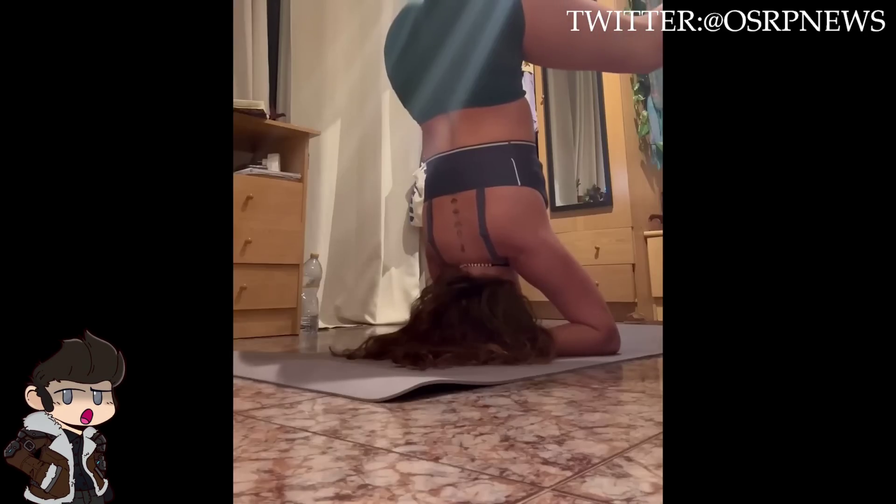
pyautogui.press('space')
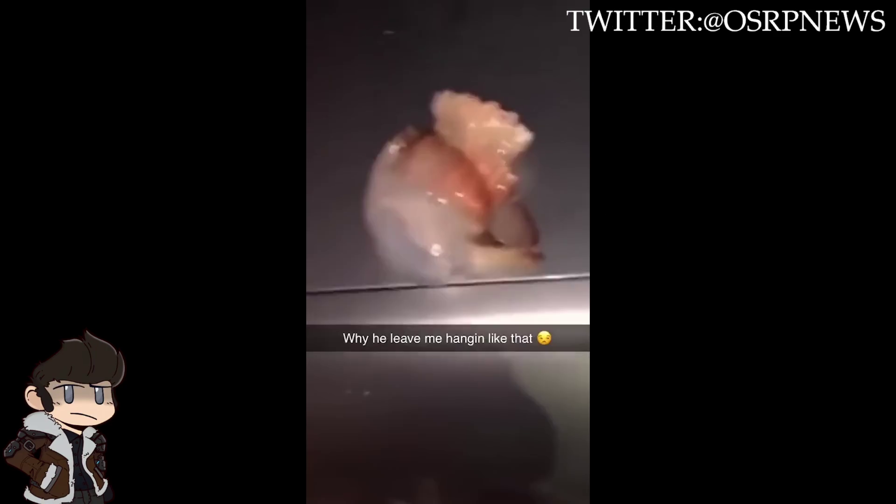
# Step: Seek the meme compilation to roughly 2:55 on the progress bar
pyautogui.moveTo(676, 323)
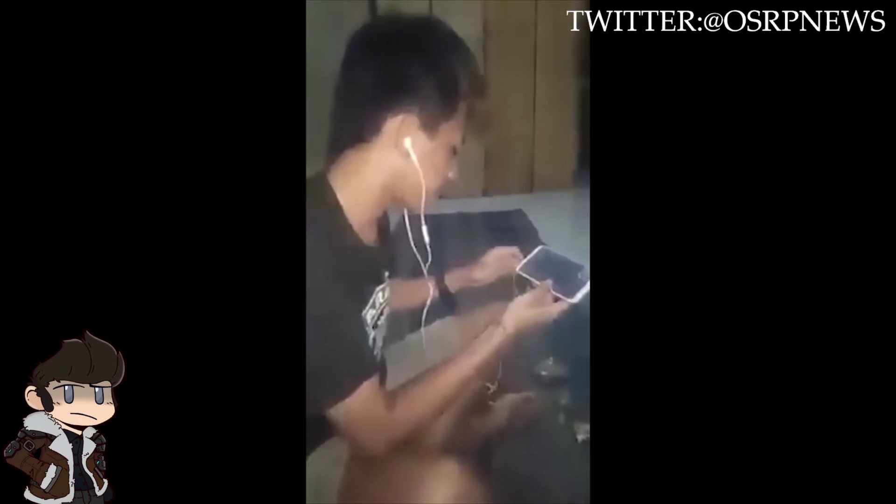
pyautogui.moveTo(464, 454)
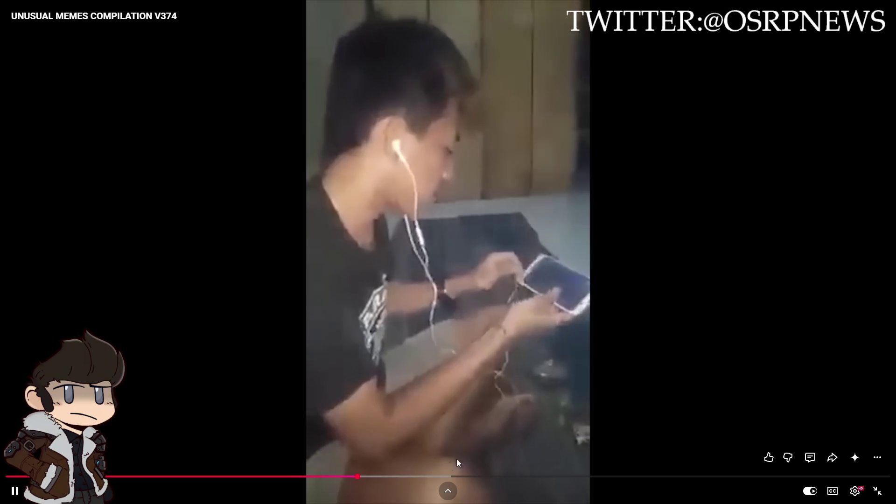
pyautogui.moveTo(353, 483); pyautogui.dragTo(349, 480)
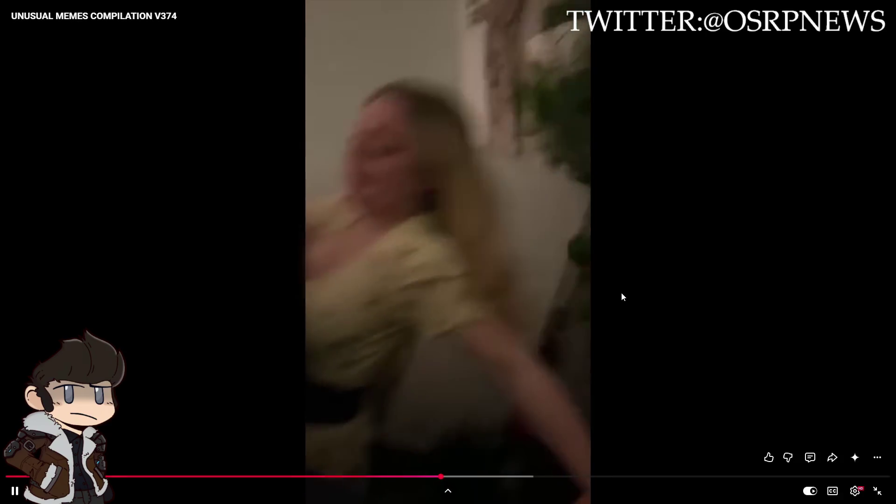
# Step: Rewind the video five seconds to the kitten clip, then pause and resume it
pyautogui.click(640, 281)
pyautogui.press('Left')
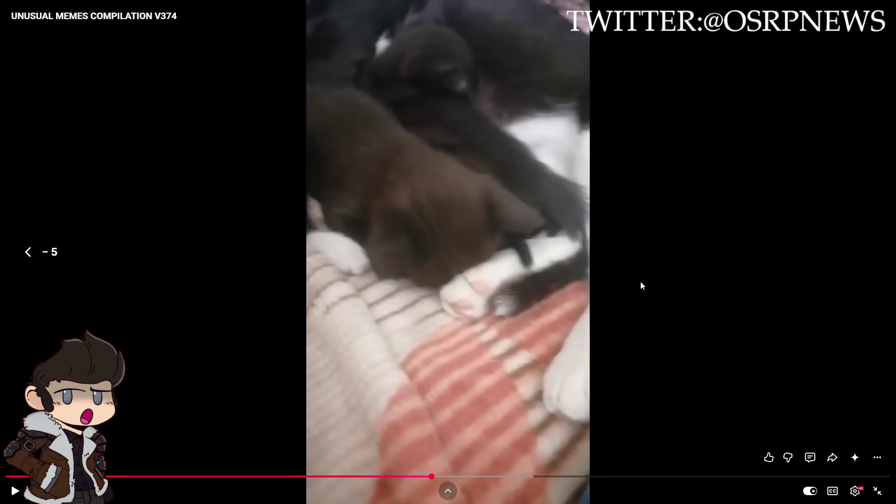
pyautogui.click(639, 281)
pyautogui.click(366, 310)
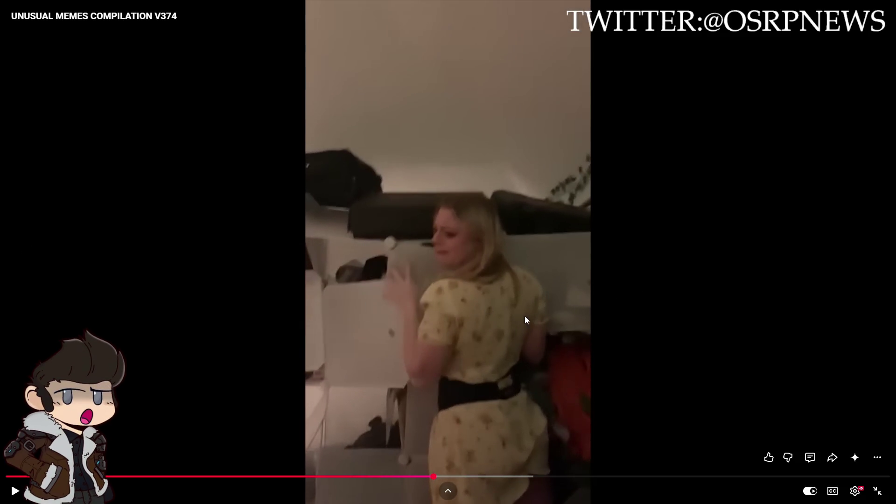
pyautogui.click(378, 266)
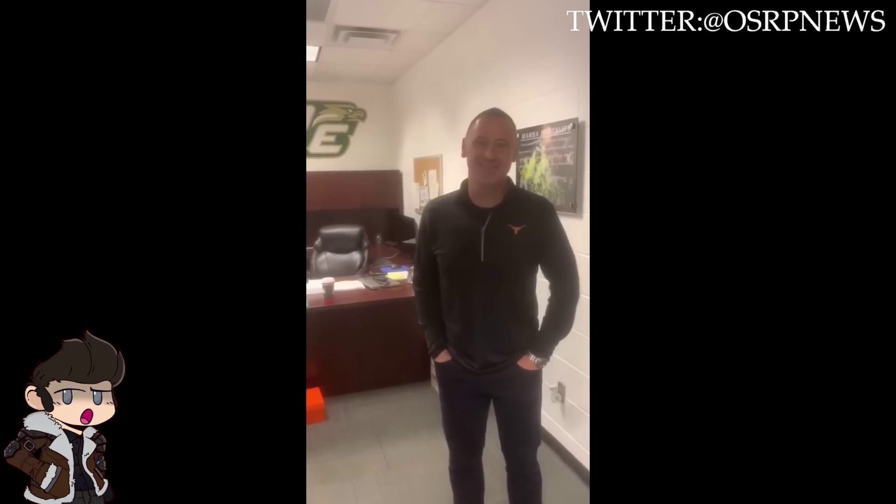
# Step: Later, pause the compilation, rewind it five seconds, resume, and nudge it with the Right arrow
pyautogui.click(710, 250)
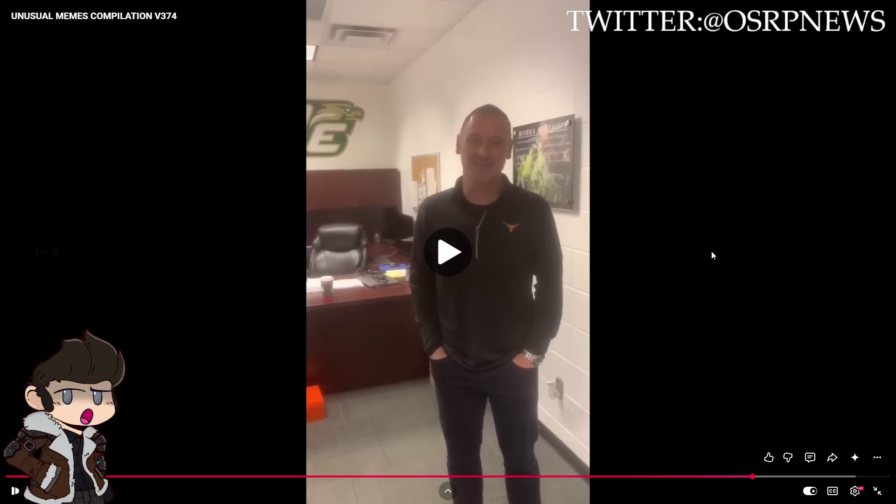
pyautogui.press('Left')
pyautogui.click(708, 251)
pyautogui.press('Right')
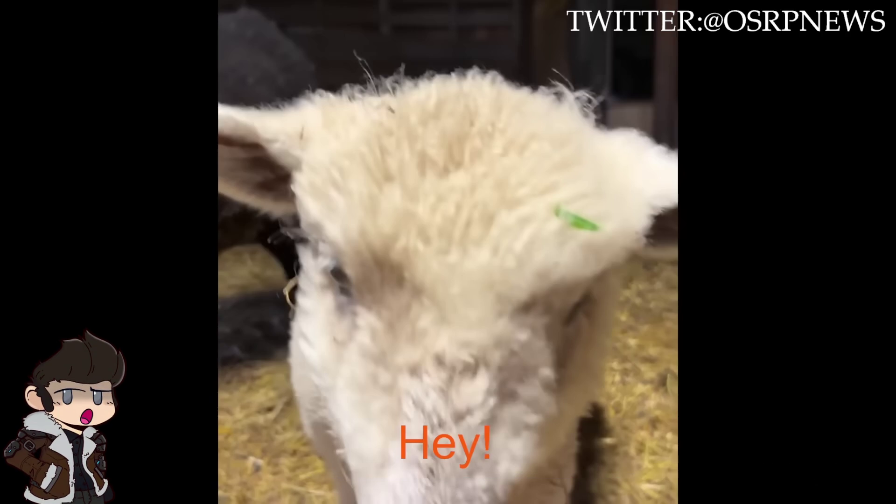
# Step: Leave fullscreen, then play the V373 compilation full screen and pause it
pyautogui.doubleClick(651, 371)
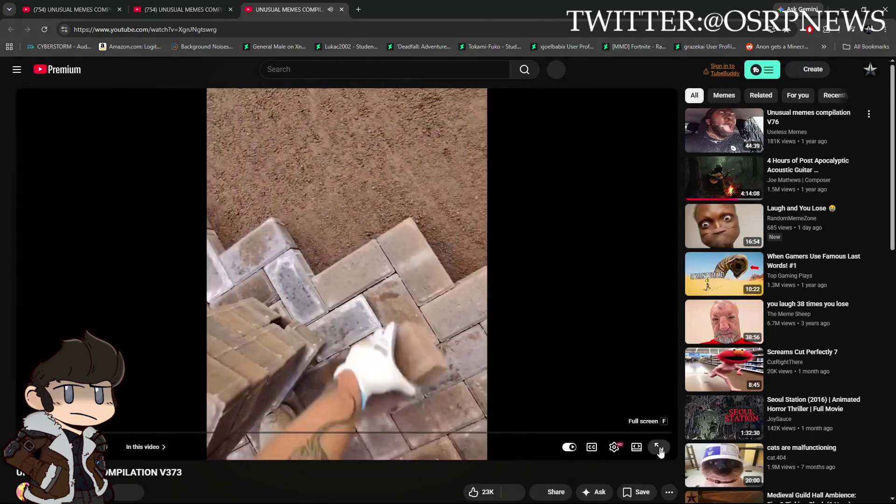
pyautogui.click(657, 446)
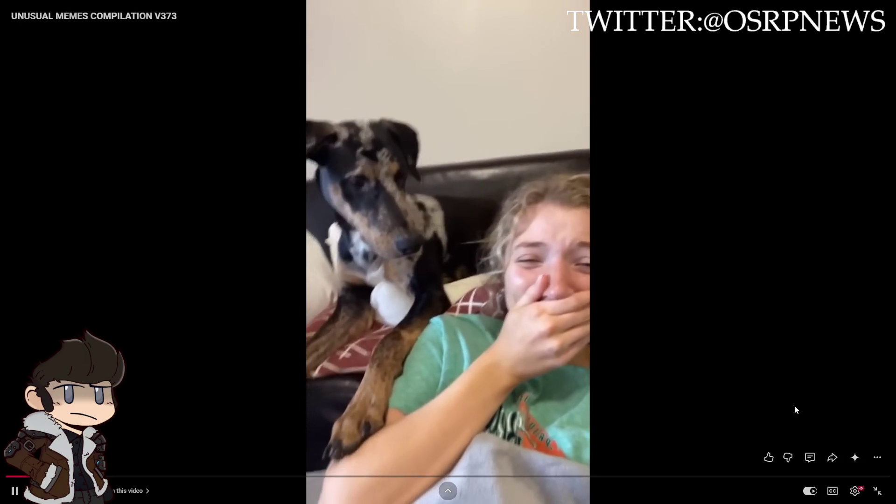
pyautogui.click(752, 327)
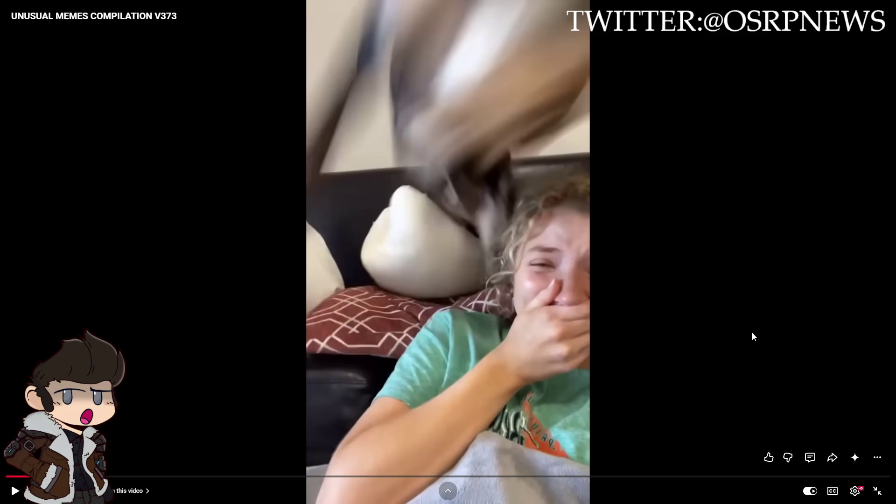
# Step: Resume the V373 video and rewind it about ten seconds
pyautogui.click(752, 332)
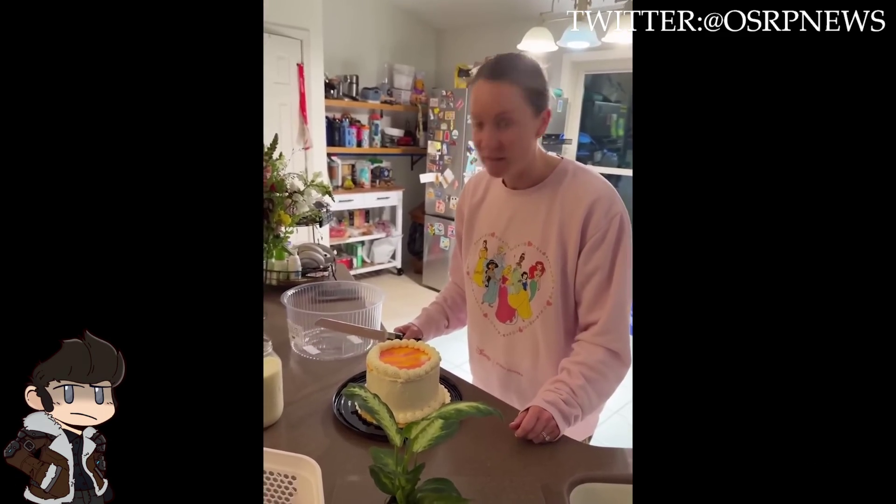
pyautogui.press('Left')
pyautogui.press('Left')
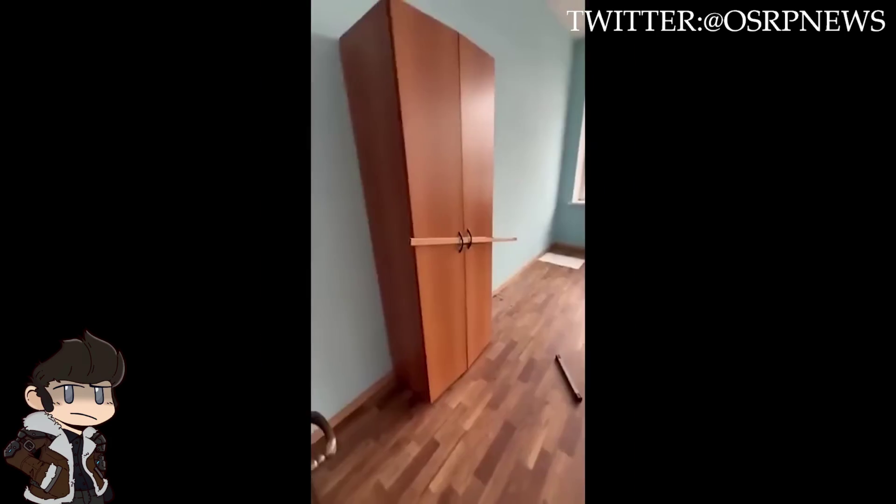
pyautogui.moveTo(851, 366)
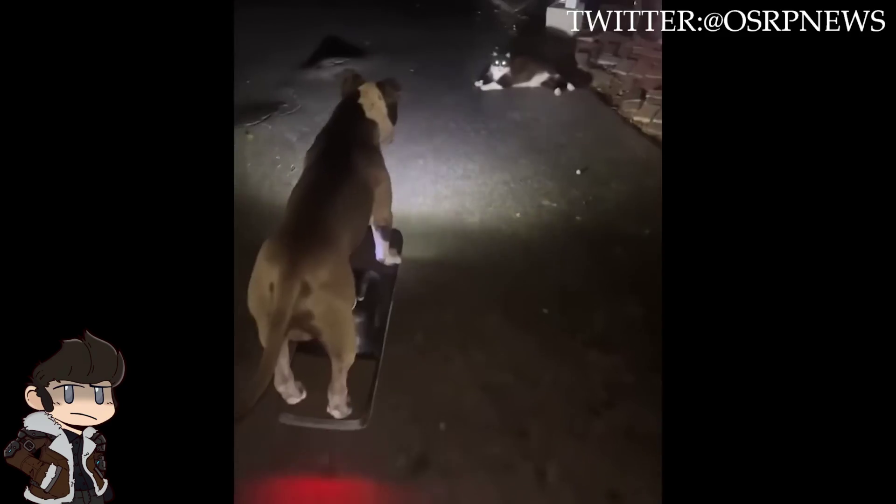
# Step: Dismiss Unity's Low disk space warning with OK
pyautogui.moveTo(854, 362)
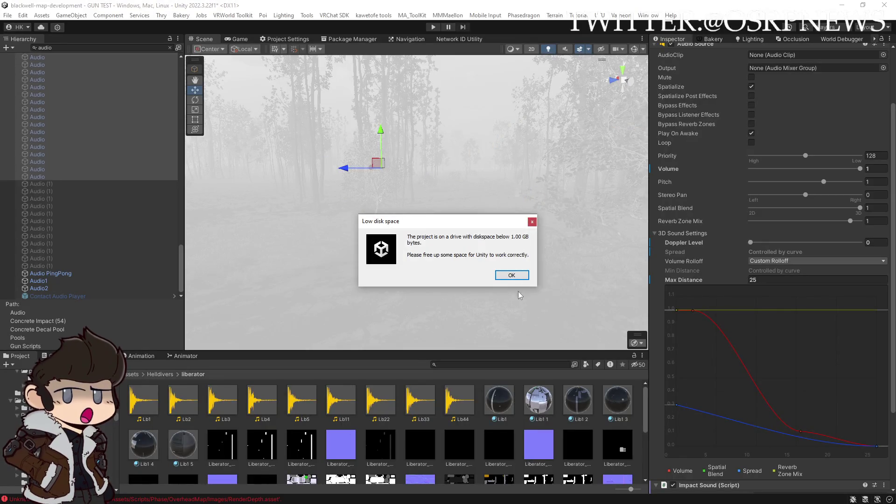
pyautogui.click(513, 275)
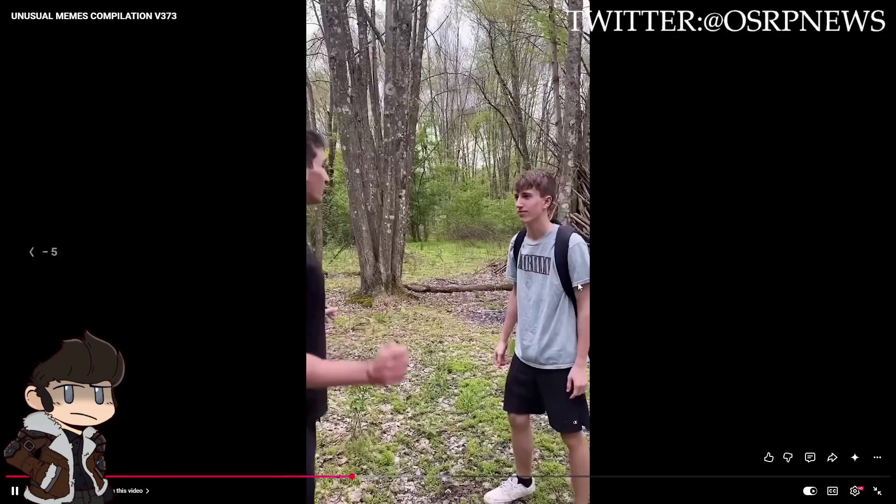
# Step: Rewind the V373 compilation a few seconds and pause it
pyautogui.press('Left')
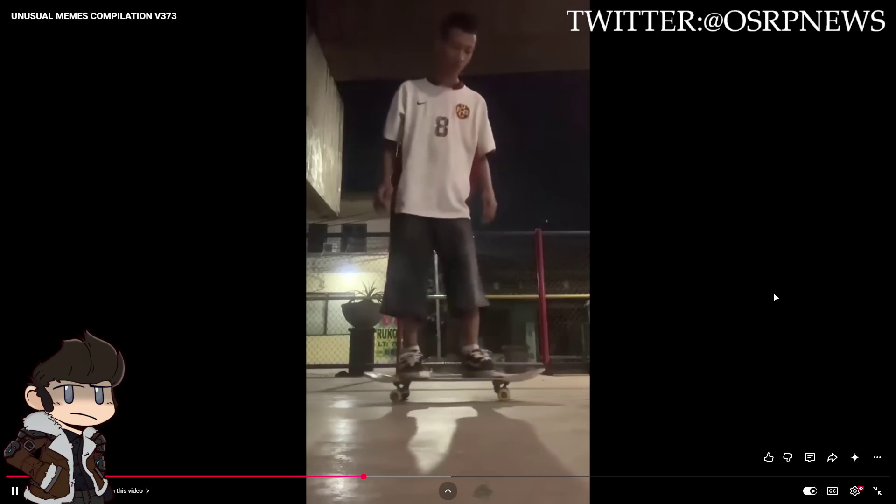
pyautogui.click(773, 293)
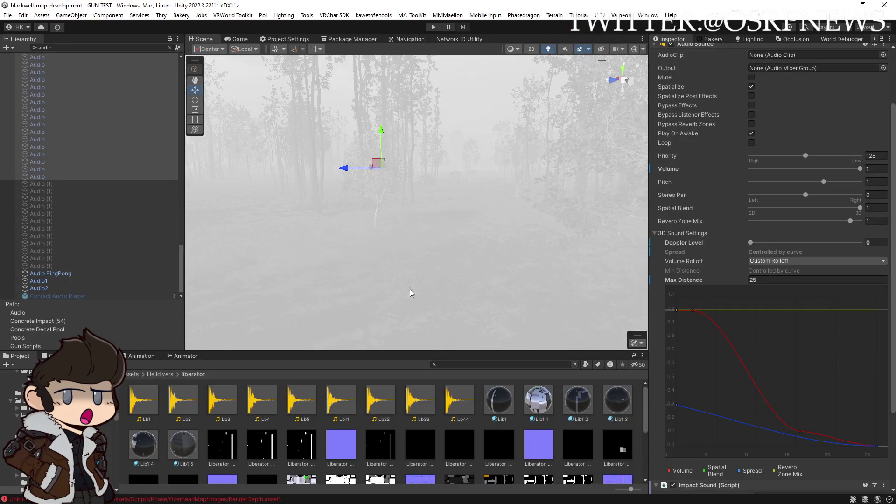
# Step: Clear the Hierarchy search and select the first Concrete Impact's Audio object
pyautogui.scroll(10, 99, 111)
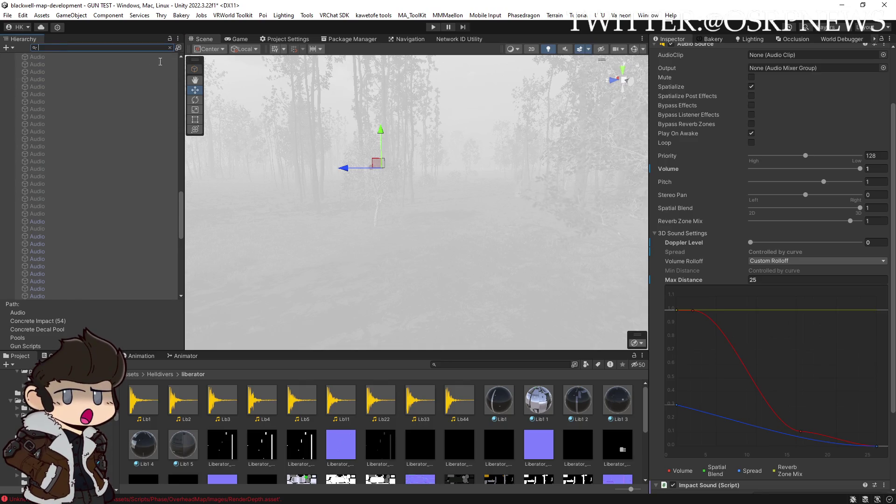
pyautogui.click(169, 47)
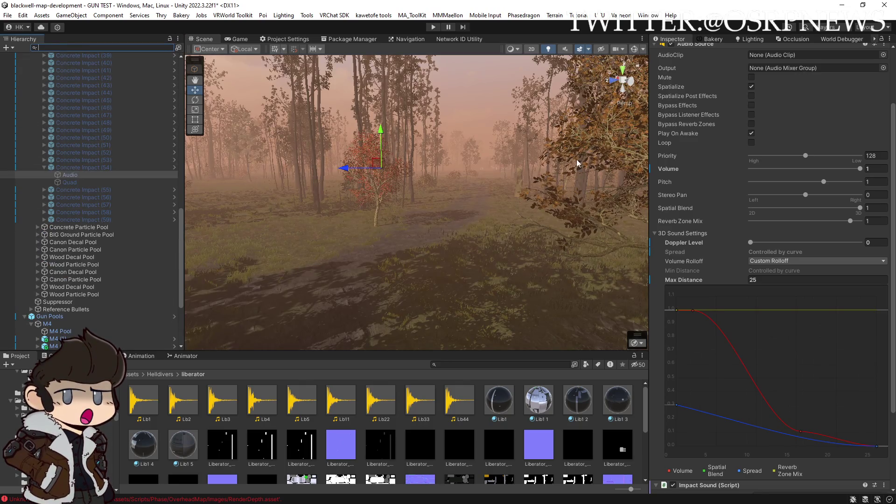
pyautogui.scroll(15, 94, 170)
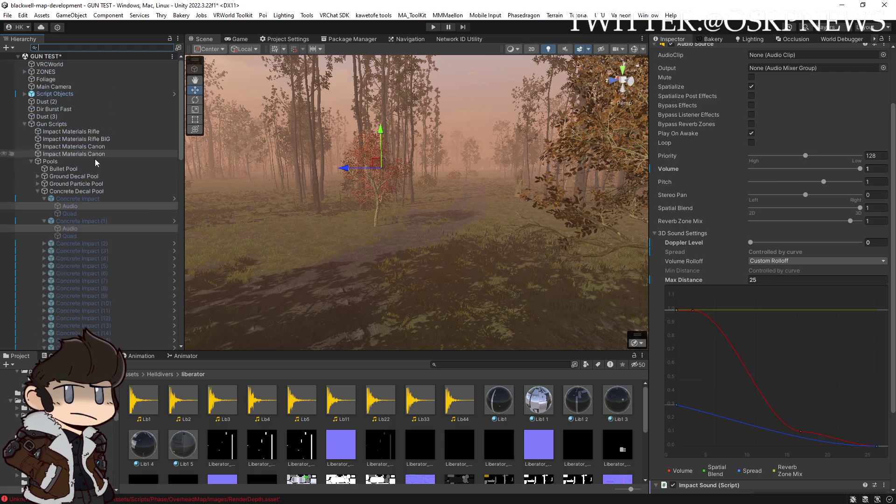
pyautogui.click(68, 206)
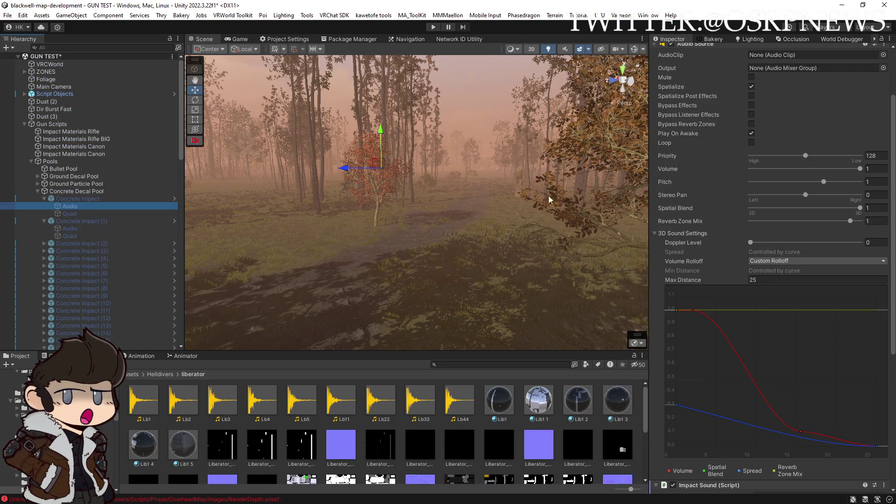
pyautogui.scroll(2, 759, 135)
pyautogui.click(751, 112)
# Step: Add a Spread curve key and make spread start low and reach zero near 5 units, then select Concrete Impact
pyautogui.scroll(-3, 764, 360)
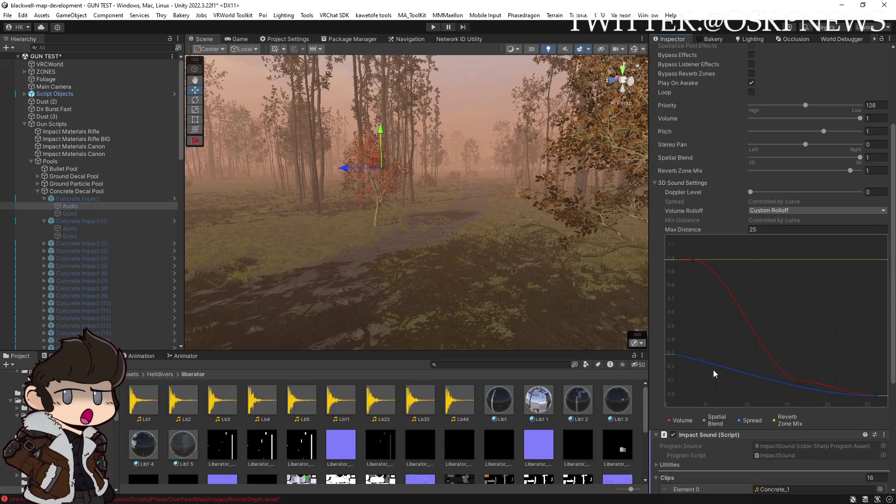
pyautogui.doubleClick(729, 367)
pyautogui.click(726, 364)
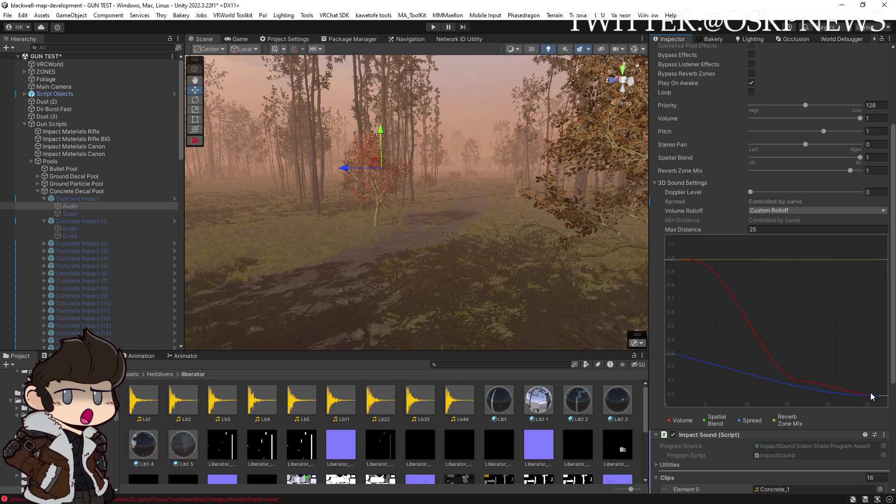
pyautogui.moveTo(792, 409); pyautogui.dragTo(737, 413)
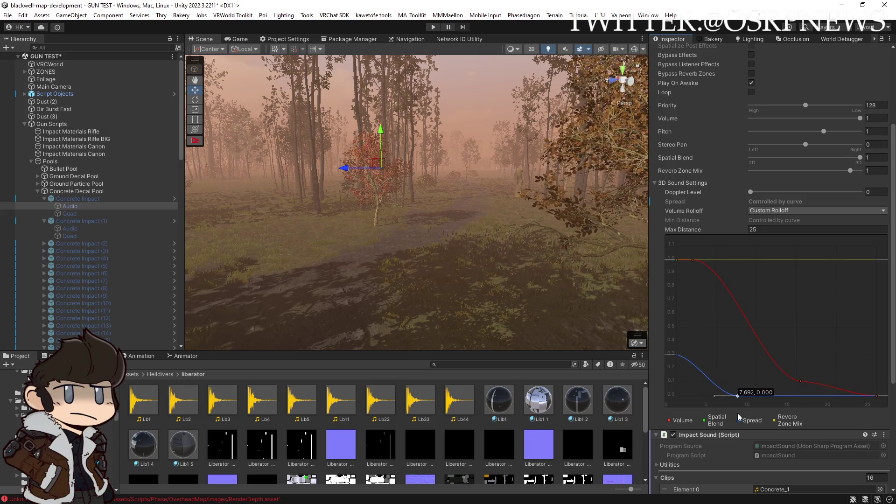
pyautogui.moveTo(679, 356); pyautogui.dragTo(677, 372)
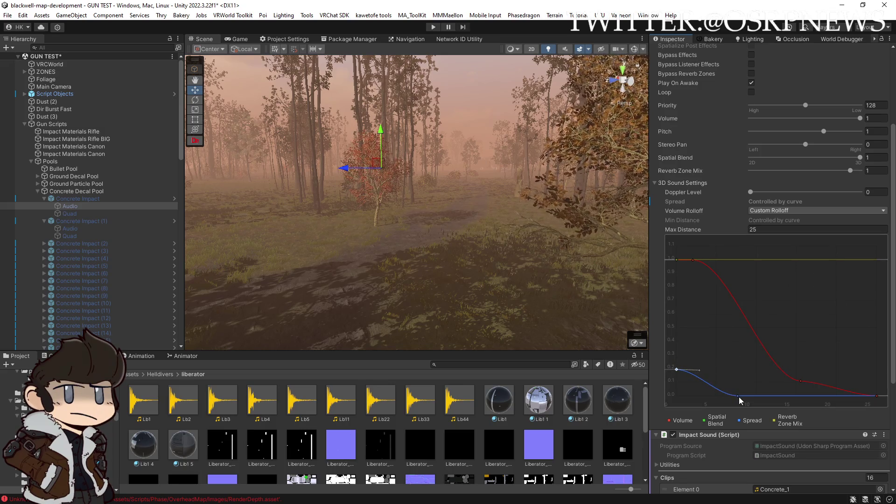
pyautogui.moveTo(719, 403); pyautogui.dragTo(717, 403)
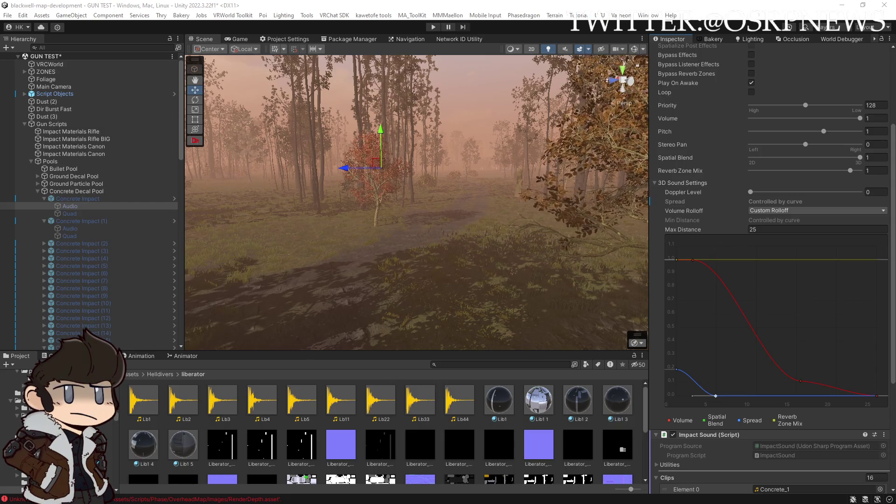
pyautogui.moveTo(417, 252)
pyautogui.mouseDown()
pyautogui.moveTo(414, 240)
pyautogui.moveTo(421, 245)
pyautogui.mouseUp()
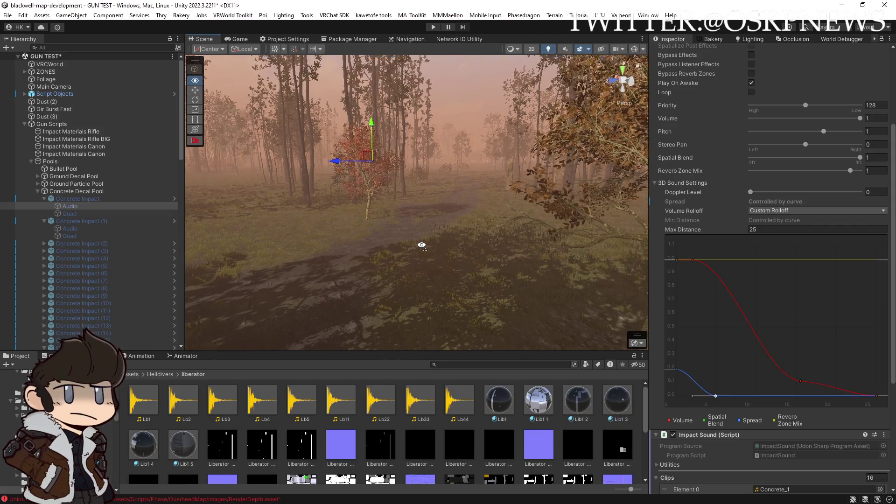
pyautogui.click(90, 201)
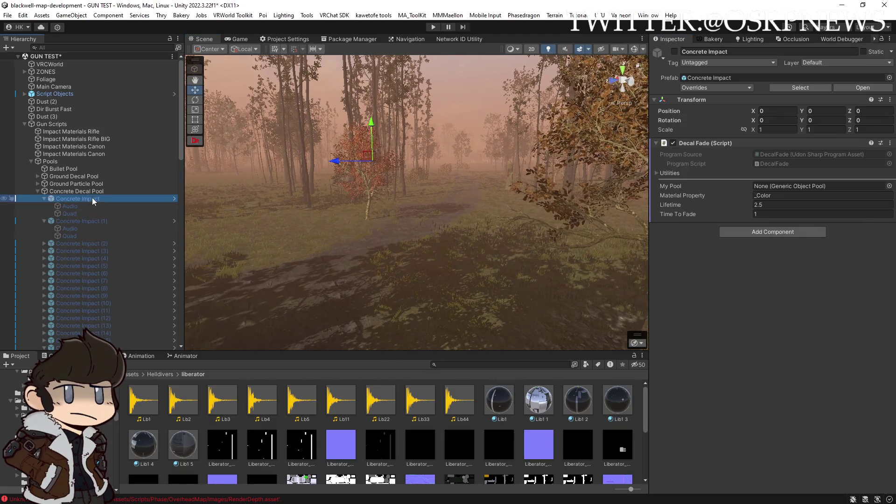
# Step: Review the Concrete Impact instance's prefab overrides, including the audio changes, and scroll the Hierarchy
pyautogui.click(742, 88)
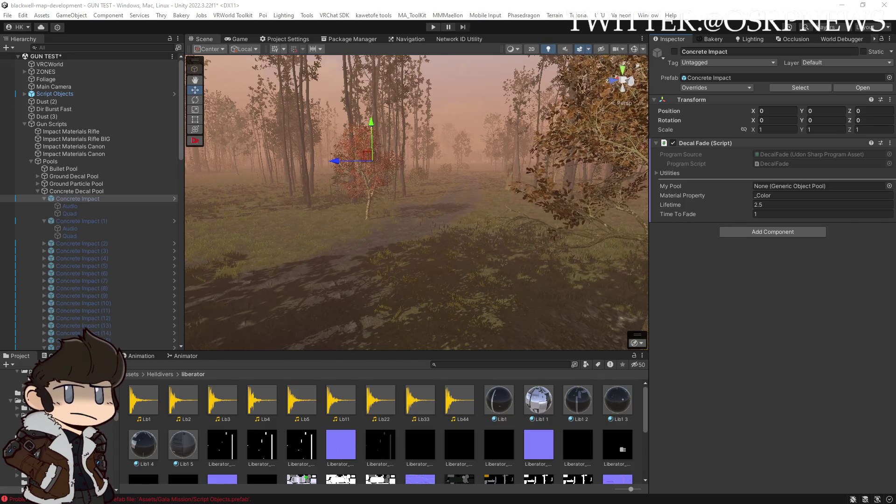
pyautogui.scroll(2, 368, 275)
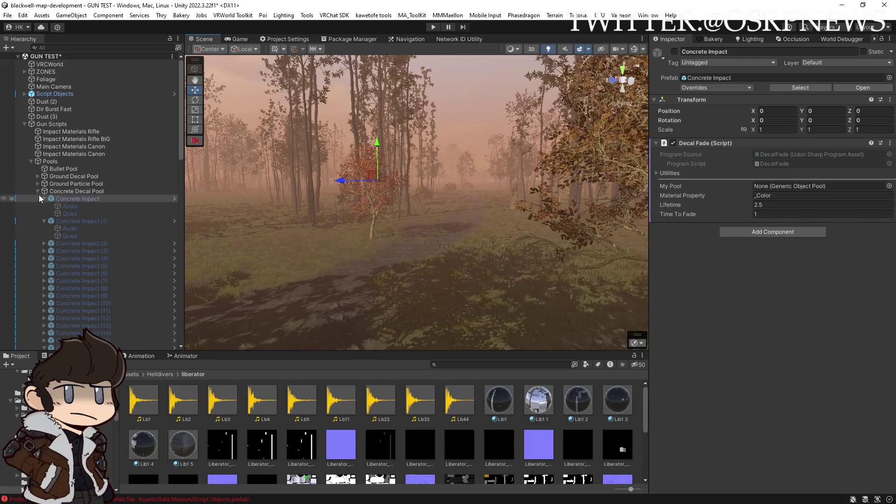
pyautogui.scroll(-20, 42, 199)
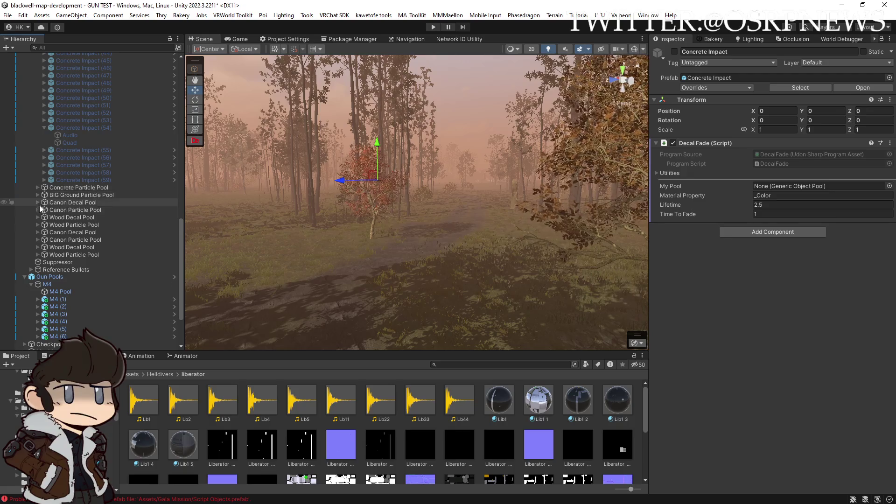
# Step: Expand the Wood Decal Pool and inspect the first Wood Impact decal (Lifetime 3) and its children
pyautogui.click(38, 217)
pyautogui.click(60, 224)
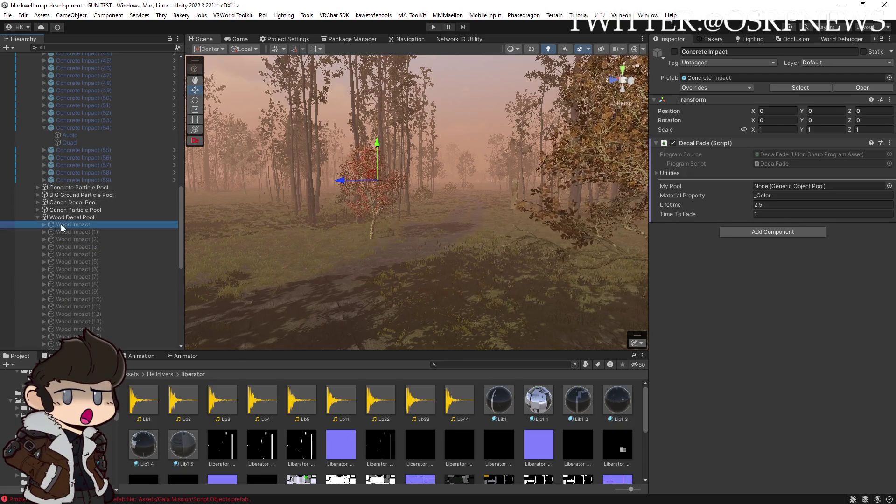
pyautogui.click(43, 224)
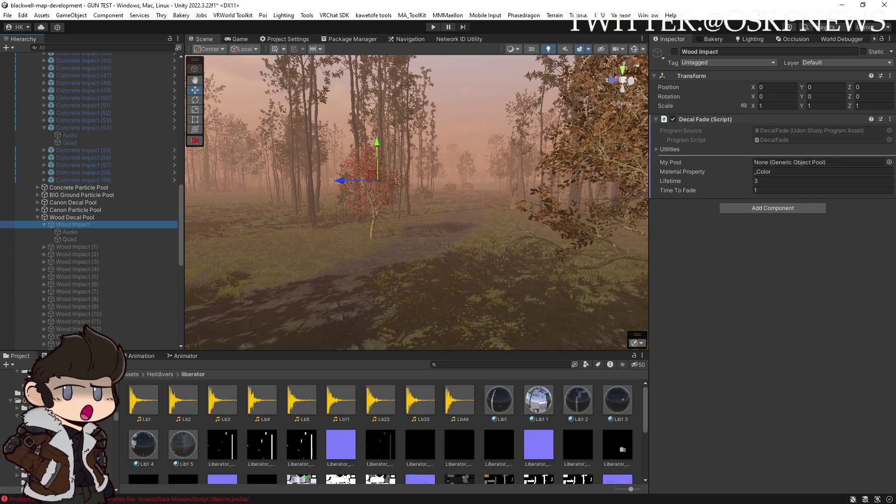
pyautogui.click(69, 218)
pyautogui.click(69, 224)
# Step: Review Wood Impact's audio settings, then compare with Concrete Impact (54)'s Lifetime 5
pyautogui.click(71, 233)
pyautogui.scroll(-5, 757, 279)
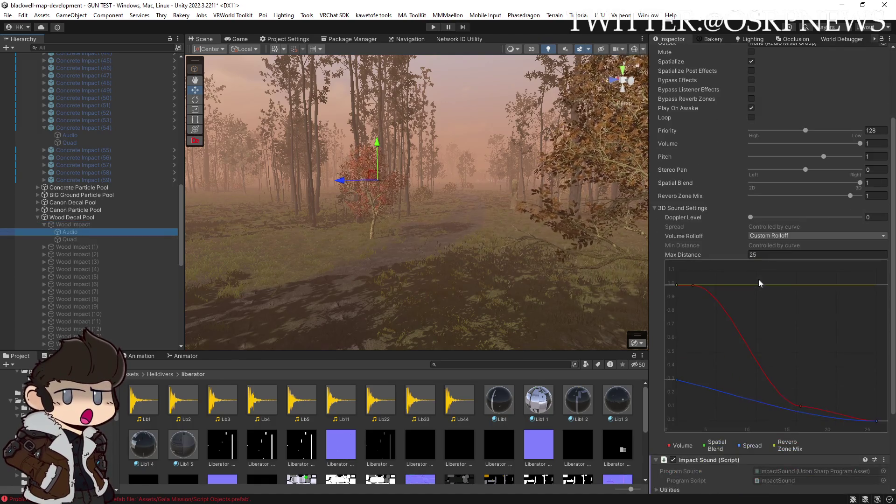
pyautogui.scroll(3, 699, 284)
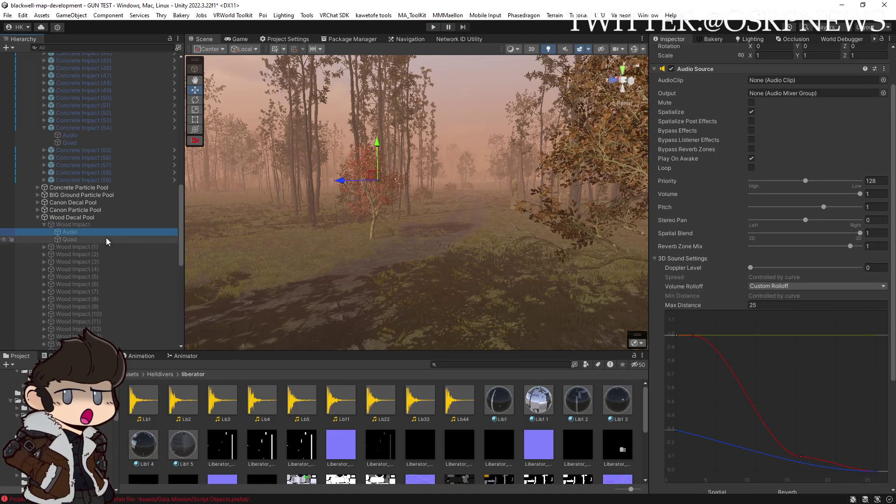
pyautogui.click(71, 224)
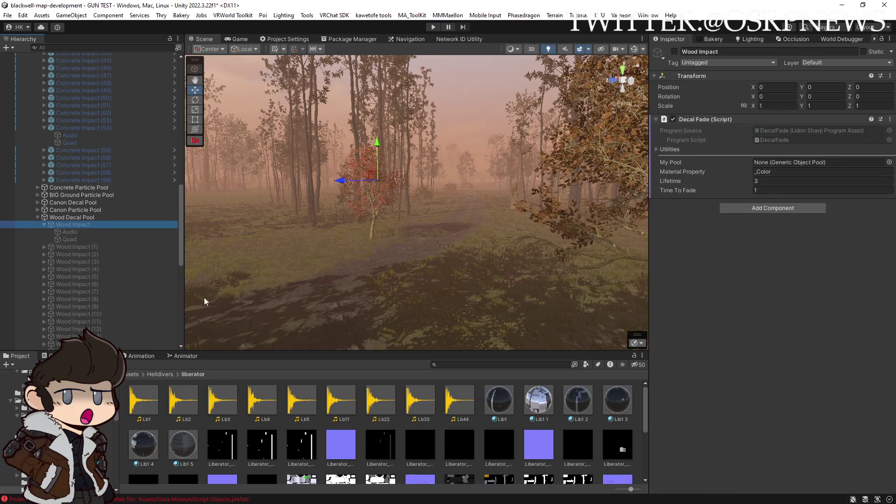
pyautogui.click(66, 129)
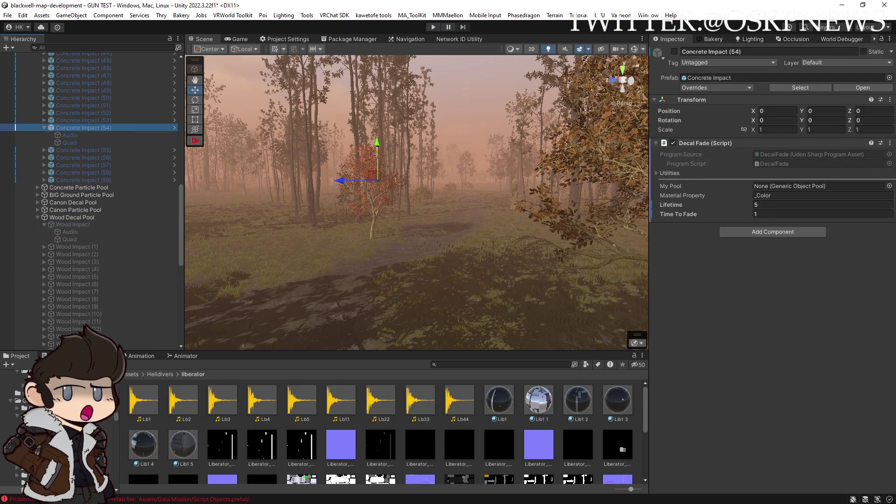
pyautogui.click(66, 225)
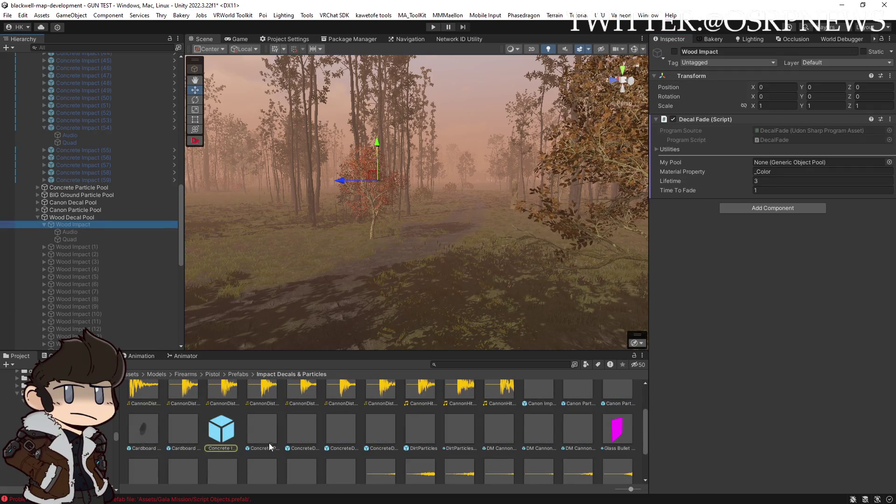
# Step: Locate the Wood Impact prefab asset, then select Wood Impact through Wood Impact (29) in the pool
pyautogui.scroll(-3, 274, 435)
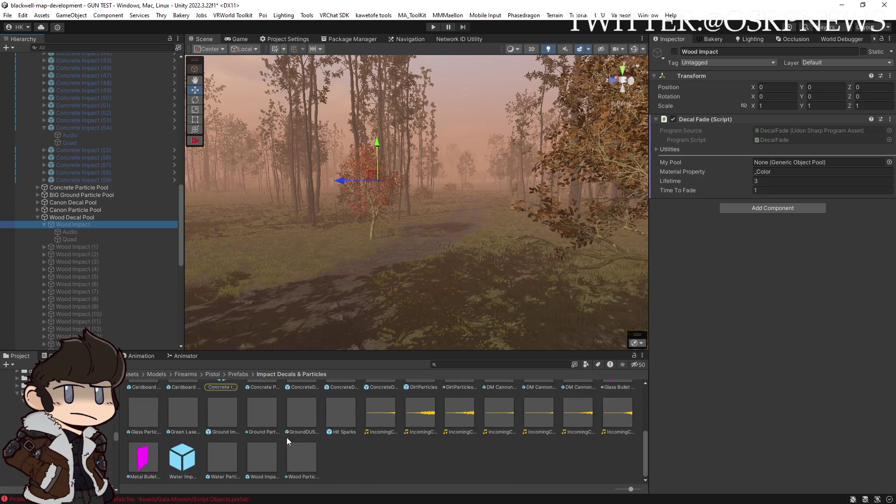
pyautogui.scroll(1, 290, 438)
pyautogui.scroll(-3, 289, 438)
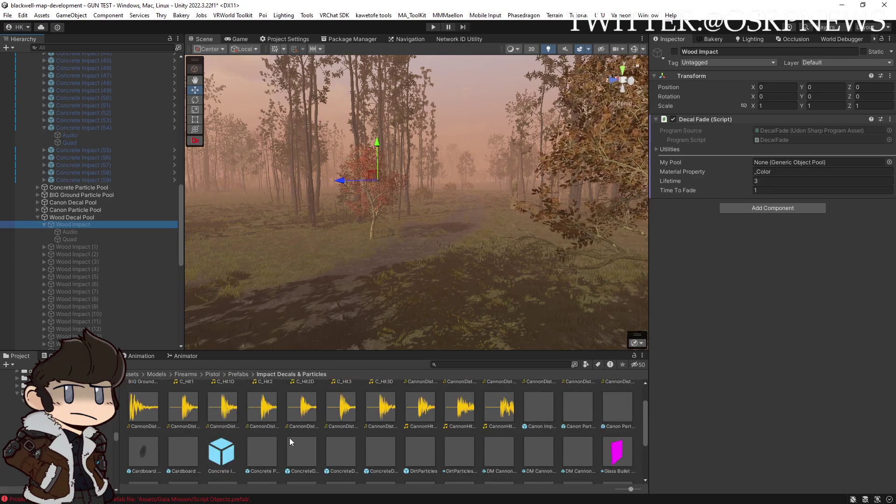
pyautogui.scroll(2, 289, 437)
pyautogui.scroll(-1, 294, 441)
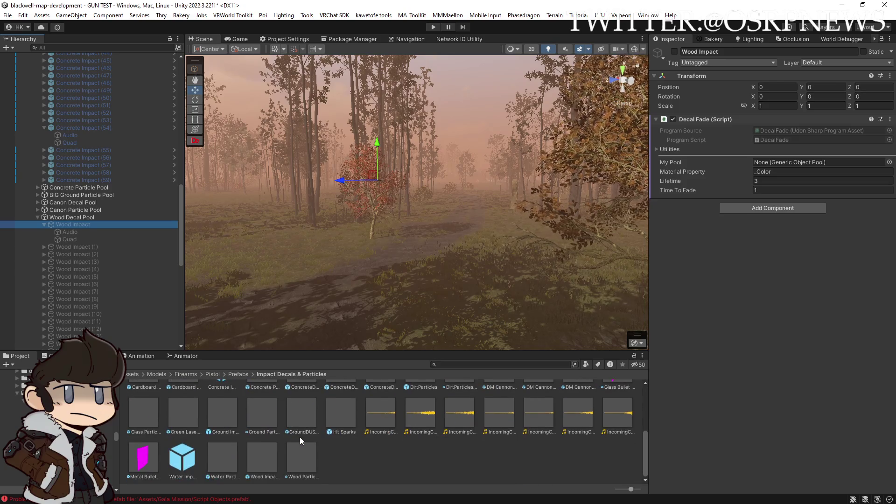
pyautogui.click(266, 461)
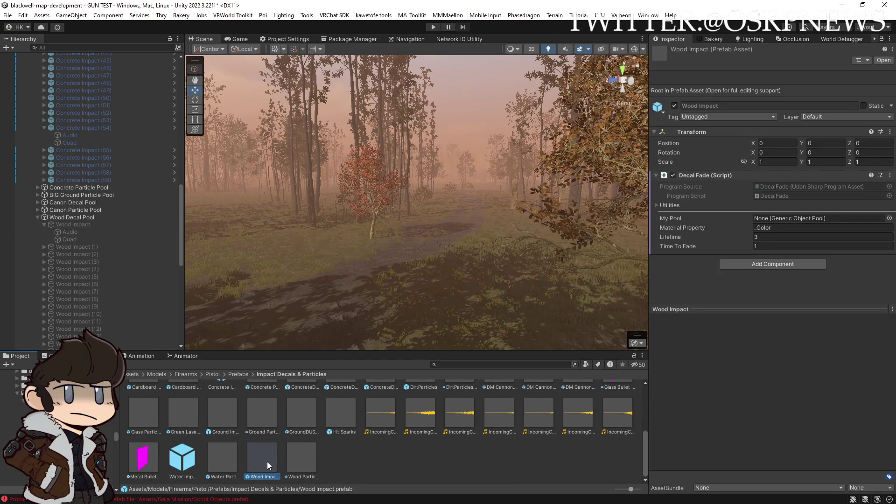
pyautogui.click(43, 225)
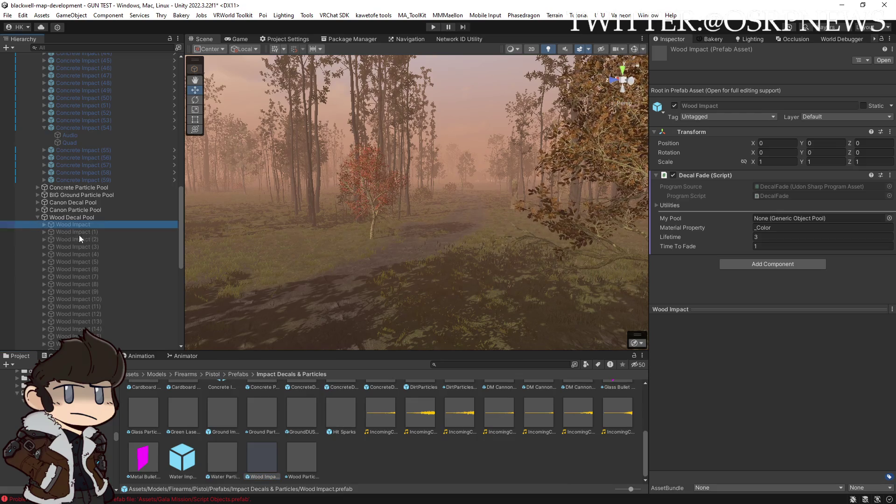
pyautogui.scroll(-5, 88, 245)
pyautogui.keyDown('shift'); pyautogui.click(96, 301); pyautogui.keyUp('shift')
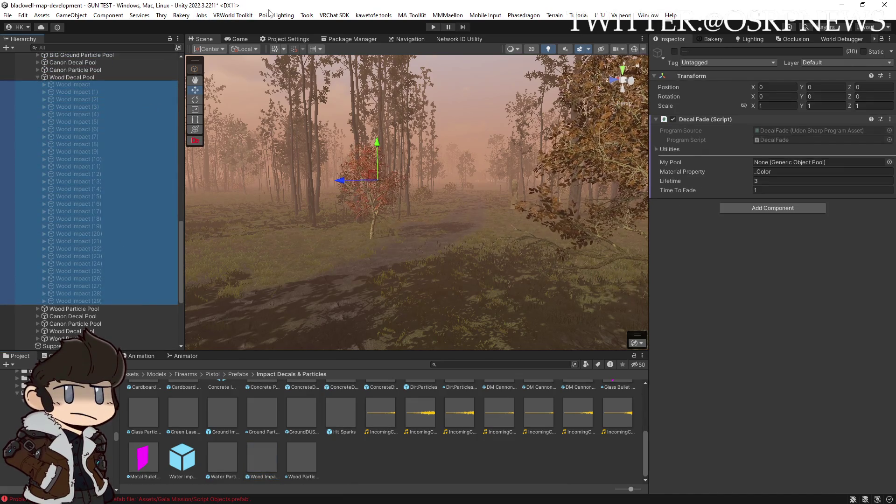
# Step: Replace the 30 selected objects with Wood Impact prefab instances using Replace Selection With Prefab
pyautogui.click(306, 16)
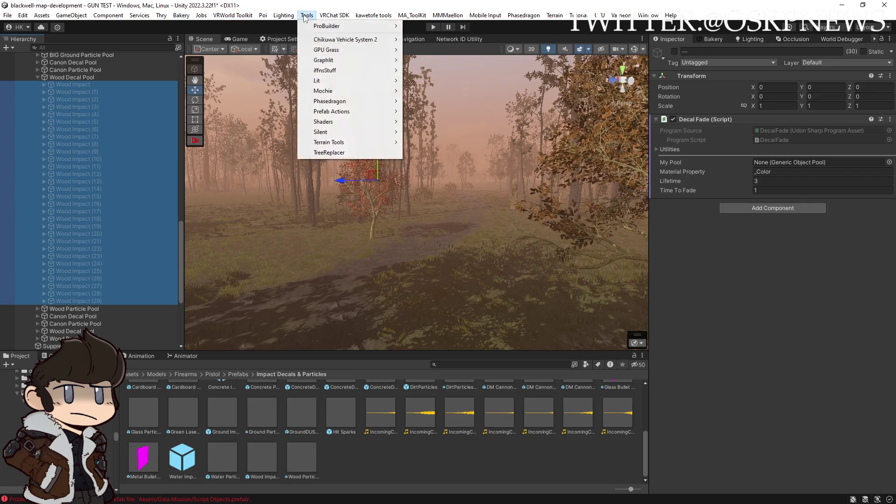
pyautogui.moveTo(353, 111)
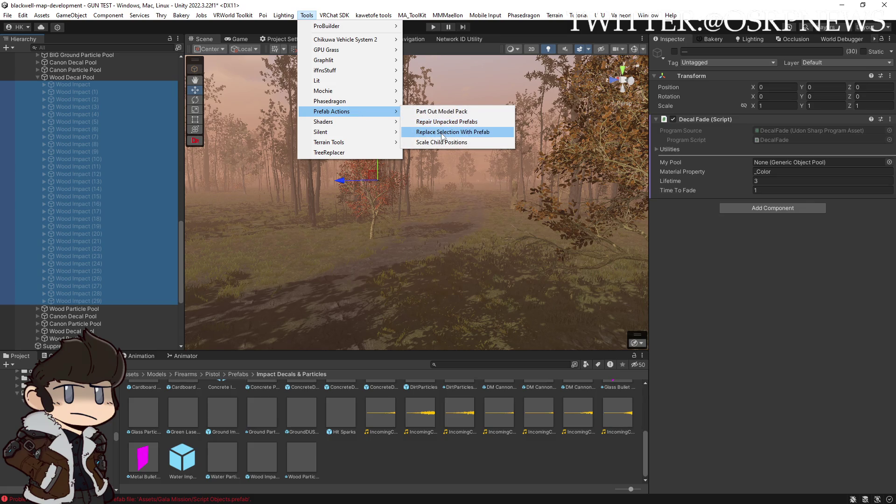
pyautogui.click(442, 133)
pyautogui.moveTo(254, 459); pyautogui.dragTo(509, 223)
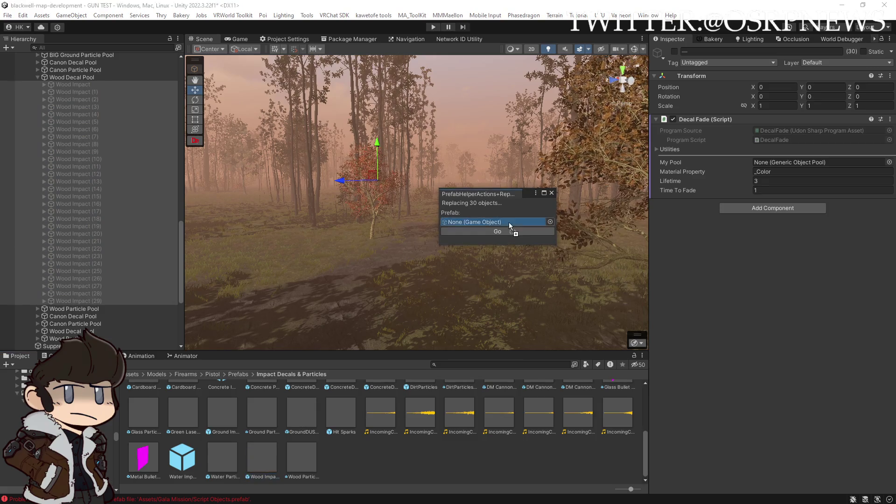
pyautogui.click(497, 232)
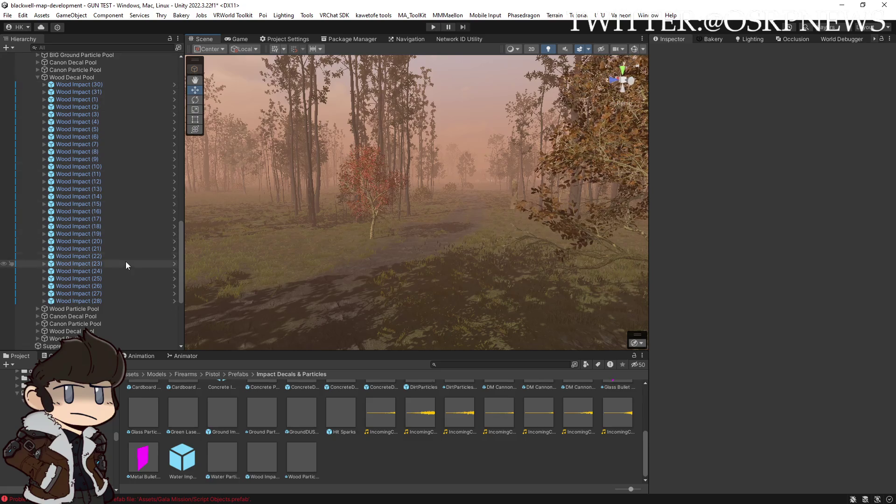
pyautogui.click(105, 301)
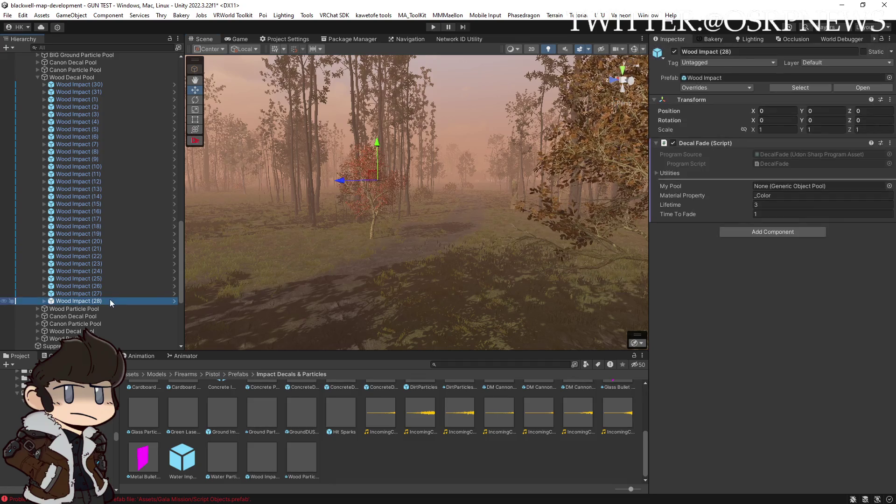
# Step: Duplicate the last Wood Impact up to Wood Impact (58), then select copies (30) through (58)
pyautogui.hotkey('ctrl', 'd')
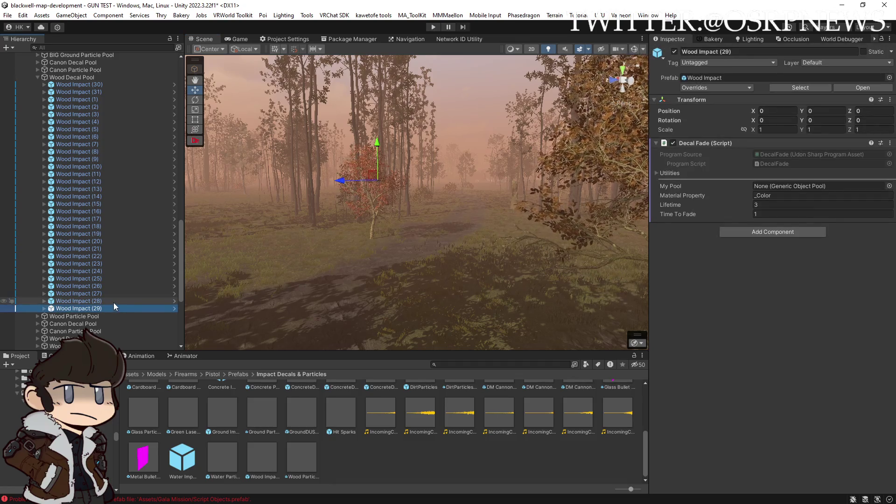
pyautogui.hotkey('ctrl', 'd')
pyautogui.hotkey('ctrl', 'd')
pyautogui.hotkey('ctrl', 'd')
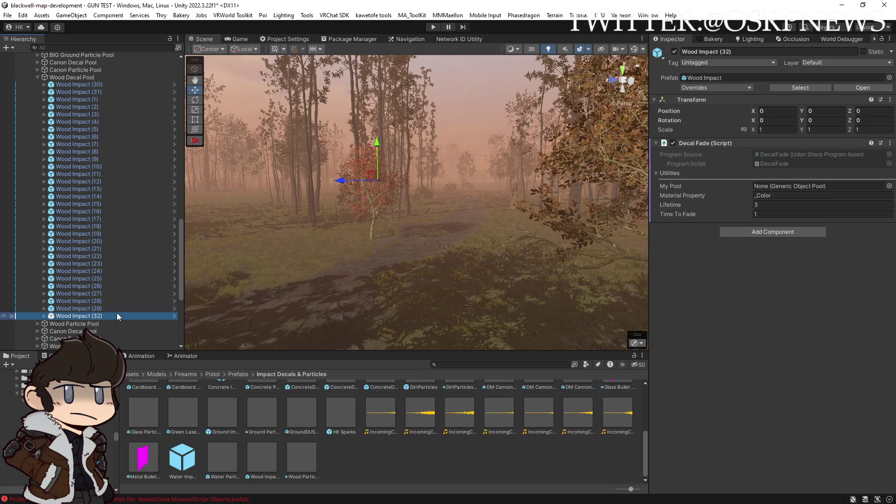
pyautogui.hotkey('ctrl', 'd')
pyautogui.hotkey('ctrl', 'd')
pyautogui.hotkey('ctrl', 'd')
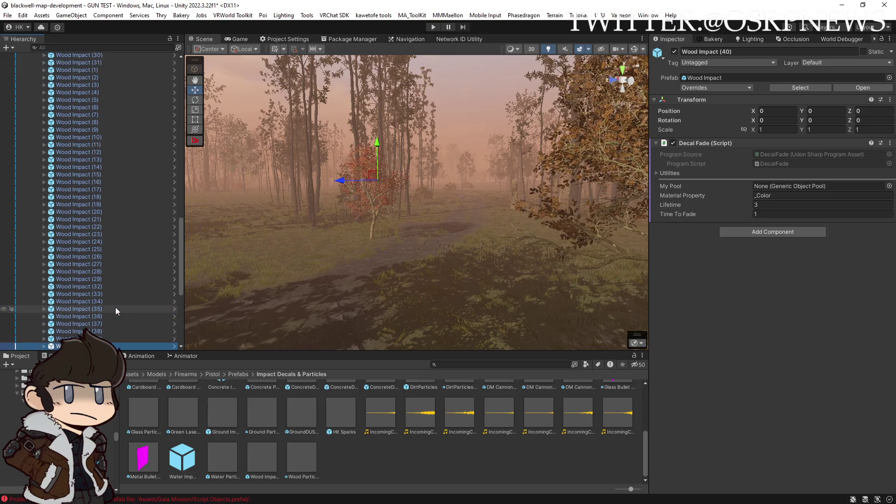
pyautogui.hotkey('ctrl', 'd')
pyautogui.hotkey('ctrl', 'd')
pyautogui.hotkey('ctrl', 'd')
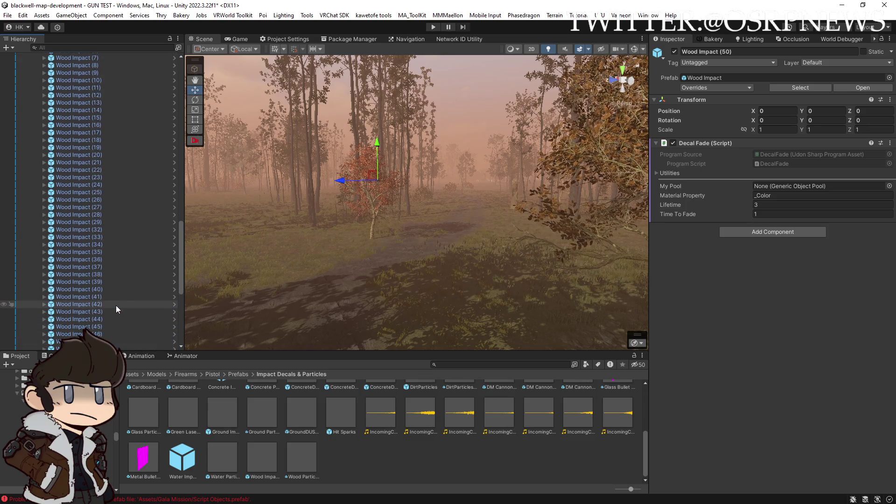
pyautogui.hotkey('ctrl', 'd')
pyautogui.hotkey('ctrl', 'd')
pyautogui.hotkey('ctrl', 'd')
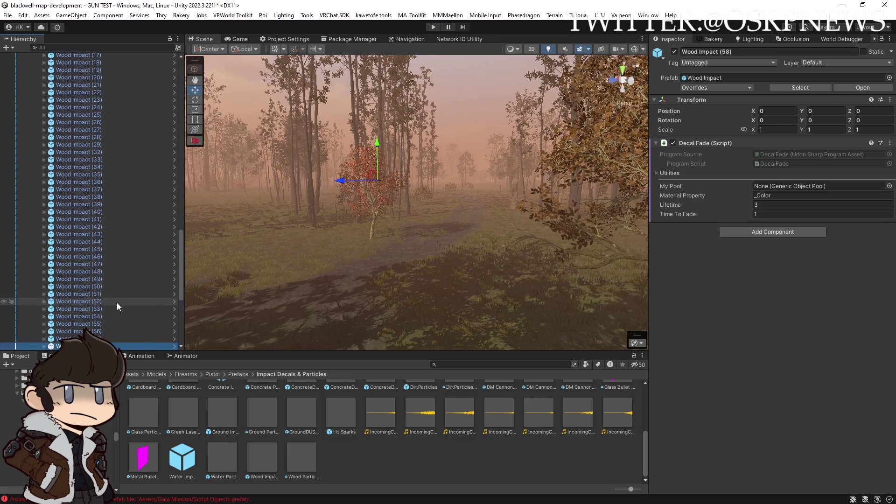
pyautogui.scroll(10, 98, 193)
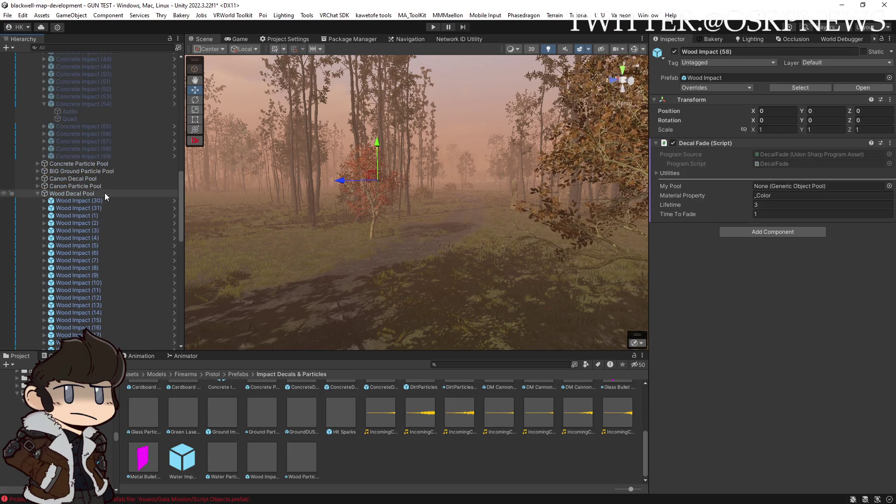
pyautogui.keyDown('shift'); pyautogui.click(108, 199); pyautogui.keyUp('shift')
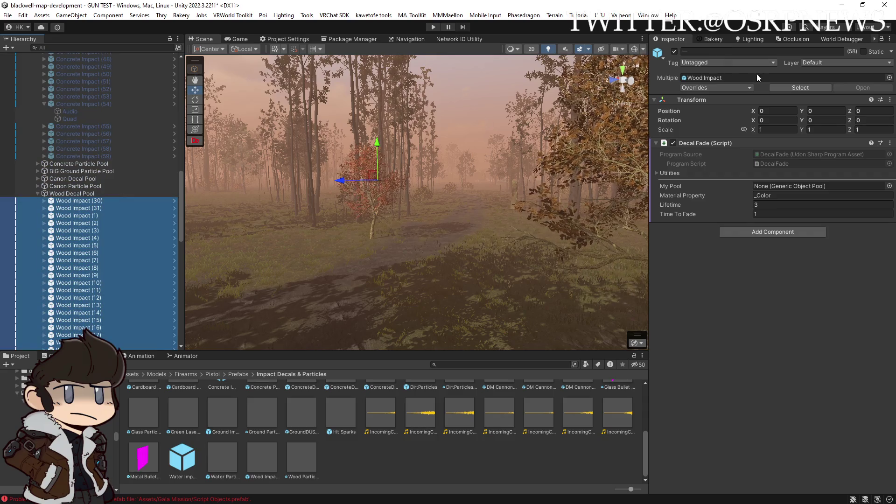
# Step: Deactivate the Wood Impact copies and add a Spread curve key dropping to zero near distance 5
pyautogui.click(674, 51)
pyautogui.click(45, 202)
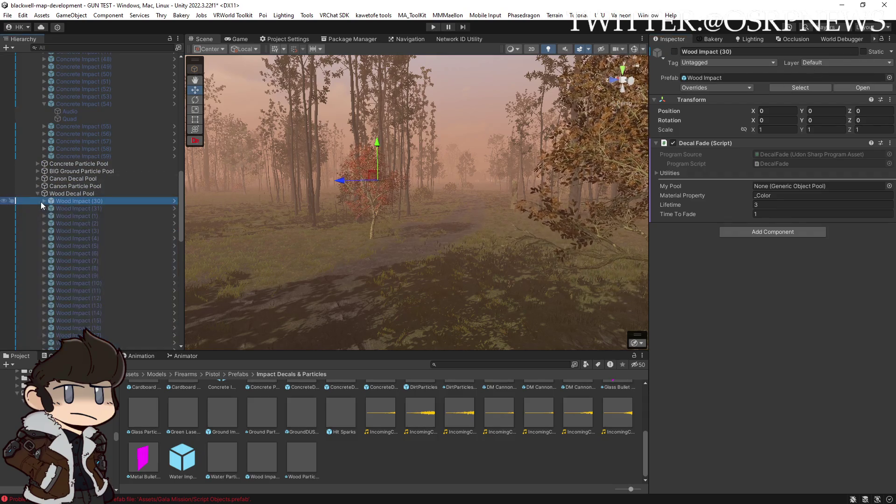
pyautogui.click(69, 209)
pyautogui.scroll(-5, 757, 357)
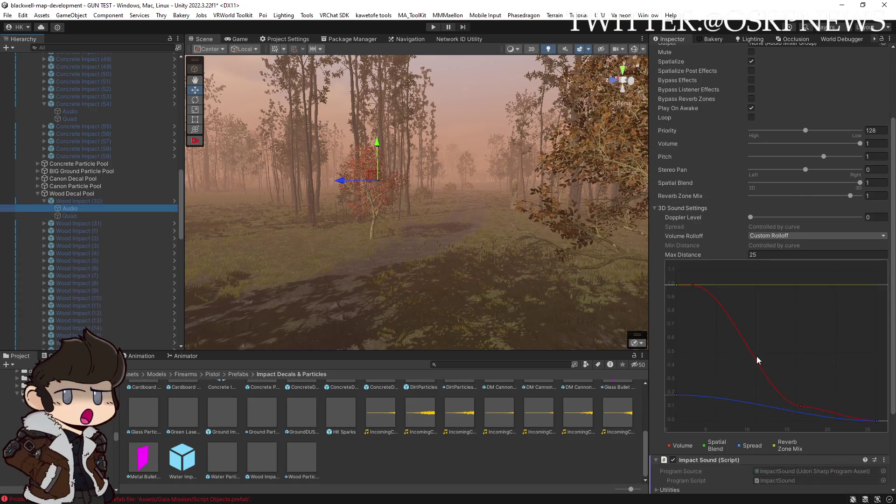
pyautogui.click(676, 395)
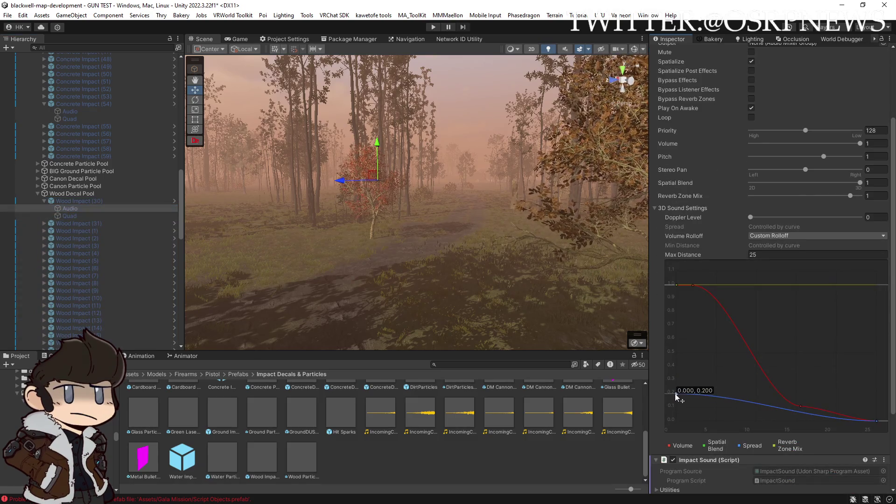
pyautogui.doubleClick(719, 399)
pyautogui.moveTo(719, 400)
pyautogui.mouseDown()
pyautogui.moveTo(747, 421)
pyautogui.moveTo(719, 430)
pyautogui.mouseUp()
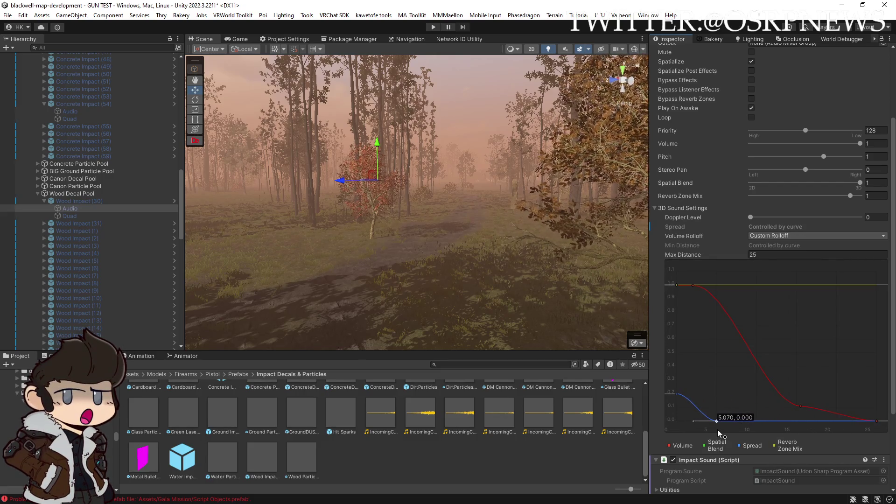
# Step: Compare with the Concrete Impact audio, then apply Wood Impact (30)'s overrides to the Wood Impact prefab
pyautogui.scroll(4, 702, 192)
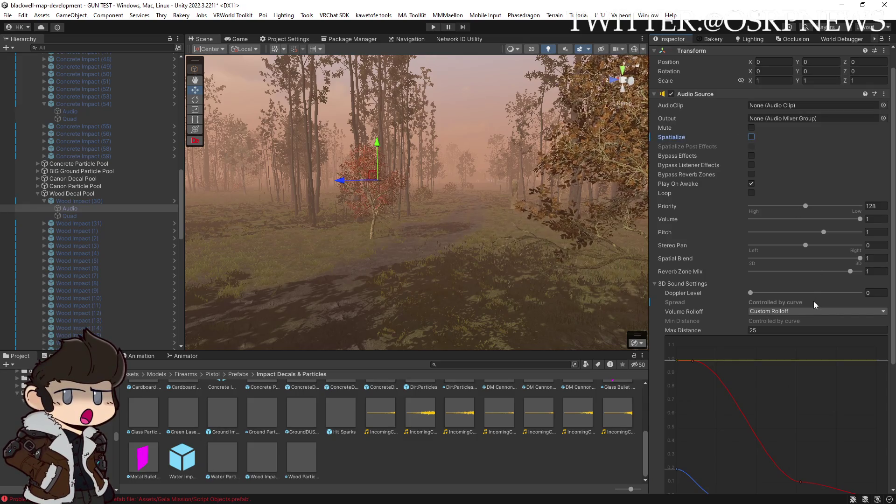
pyautogui.scroll(-10, 691, 265)
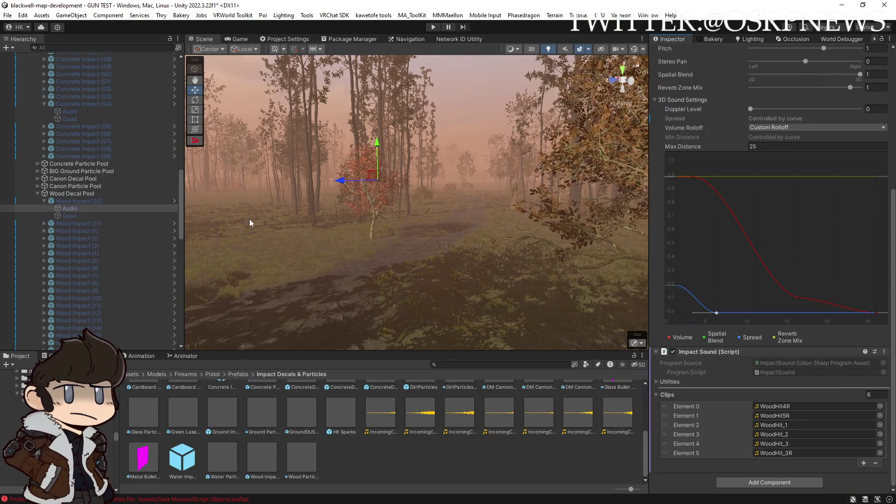
pyautogui.scroll(5, 141, 219)
pyautogui.click(89, 223)
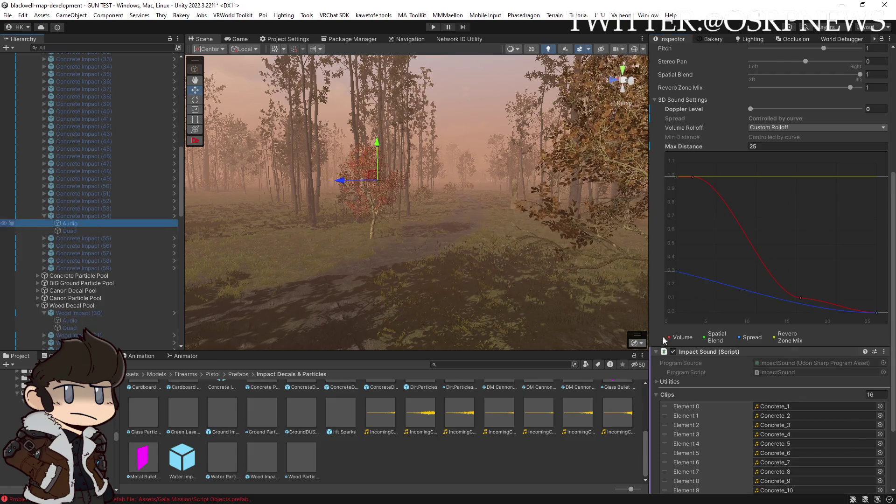
pyautogui.scroll(-4, 771, 374)
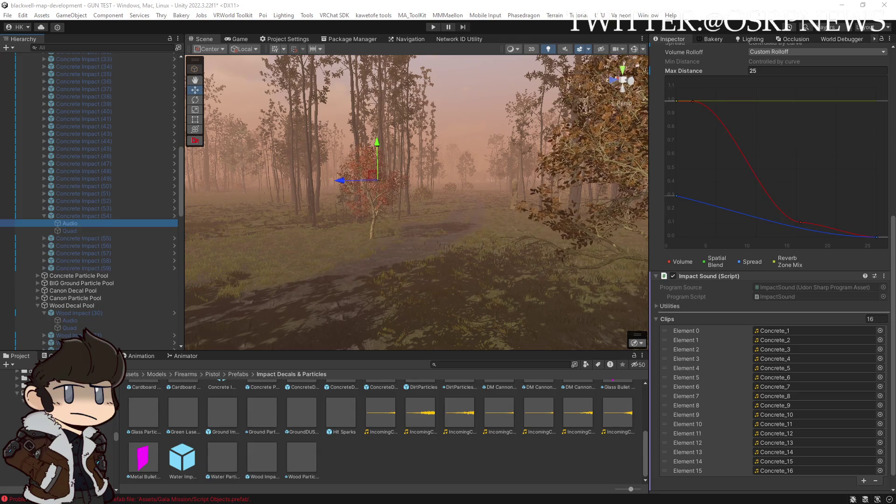
pyautogui.scroll(-3, 144, 293)
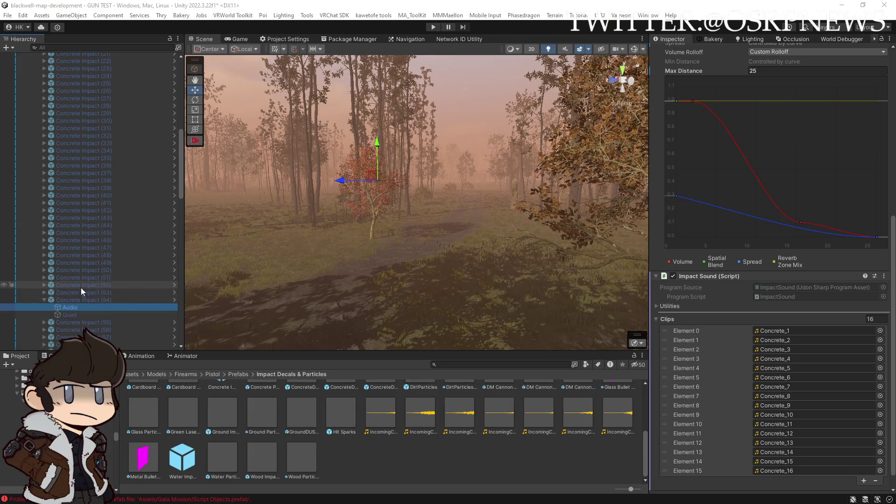
pyautogui.click(82, 256)
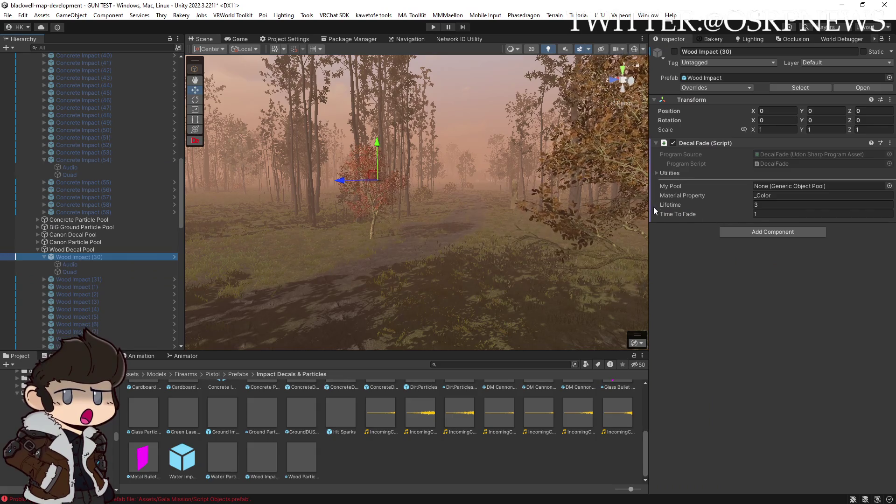
pyautogui.click(749, 87)
pyautogui.click(785, 169)
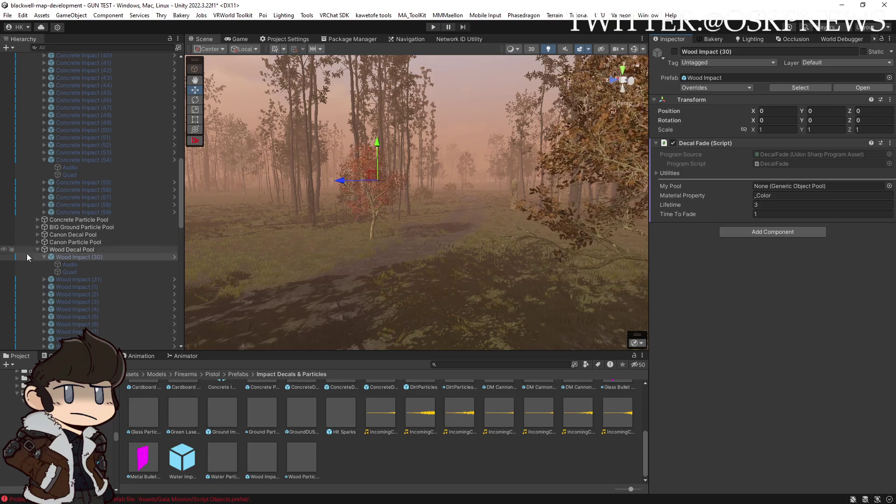
# Step: Expand the Ground Decal Pool and the first Ground Impact to view its audio child
pyautogui.scroll(15, 39, 248)
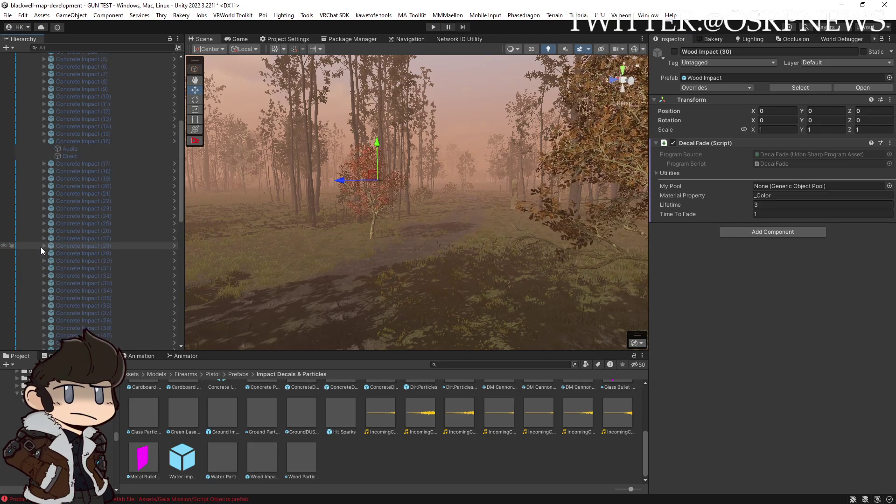
pyautogui.click(38, 125)
pyautogui.click(71, 132)
pyautogui.click(44, 131)
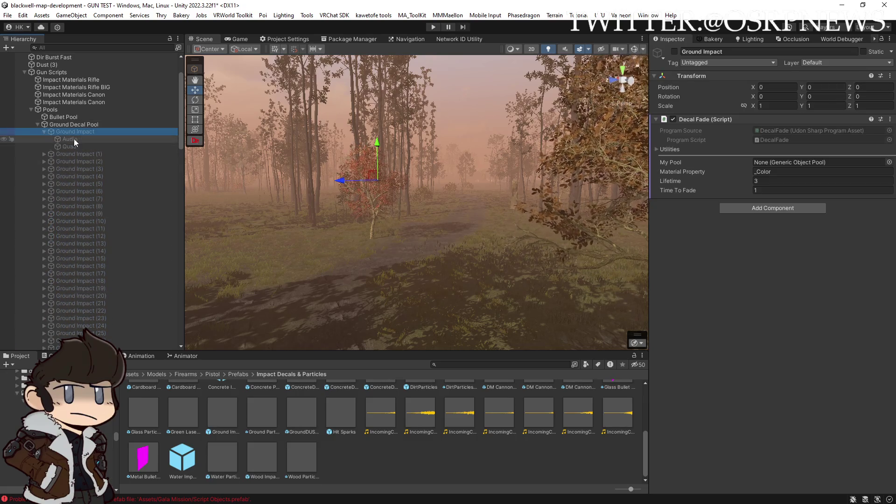
# Step: Check Ground Impact's audio, then select Ground Impact through Ground Impact (39), all 40 objects
pyautogui.click(73, 139)
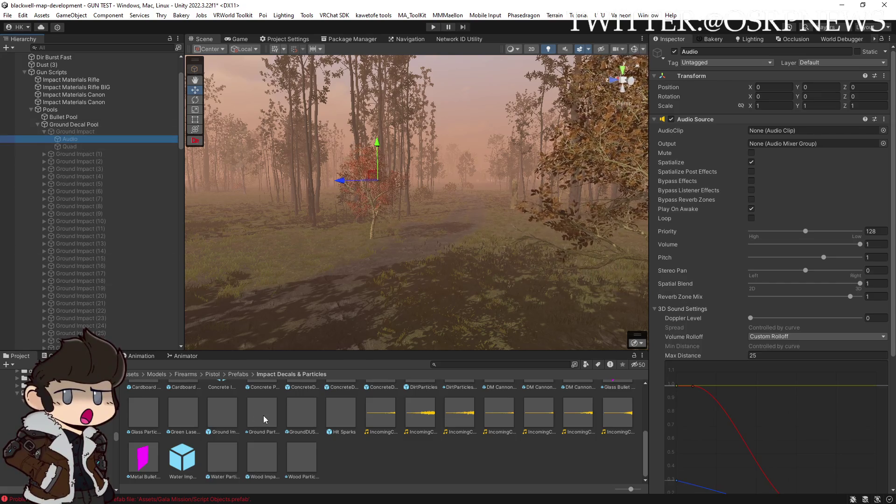
pyautogui.click(42, 131)
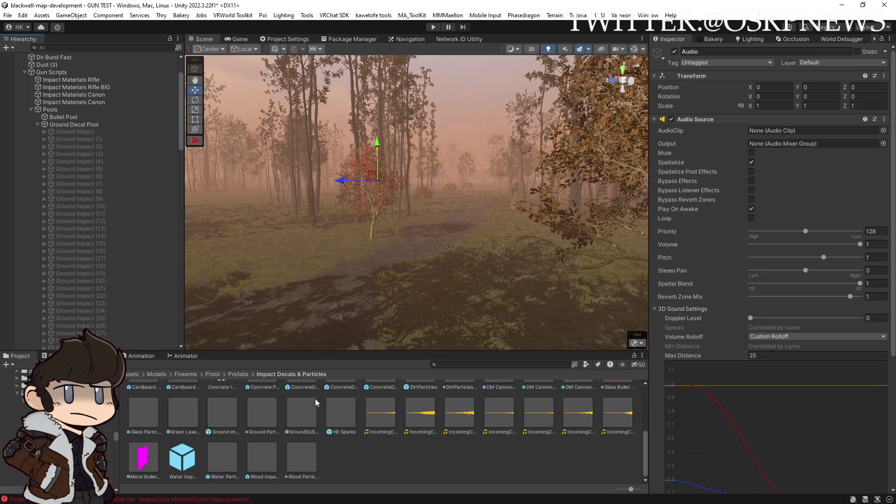
pyautogui.scroll(2, 319, 428)
pyautogui.scroll(-2, 315, 428)
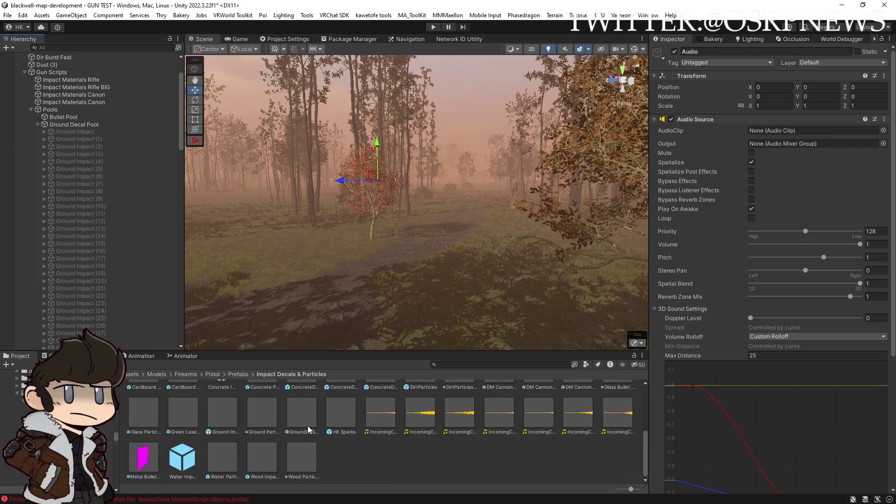
pyautogui.click(94, 131)
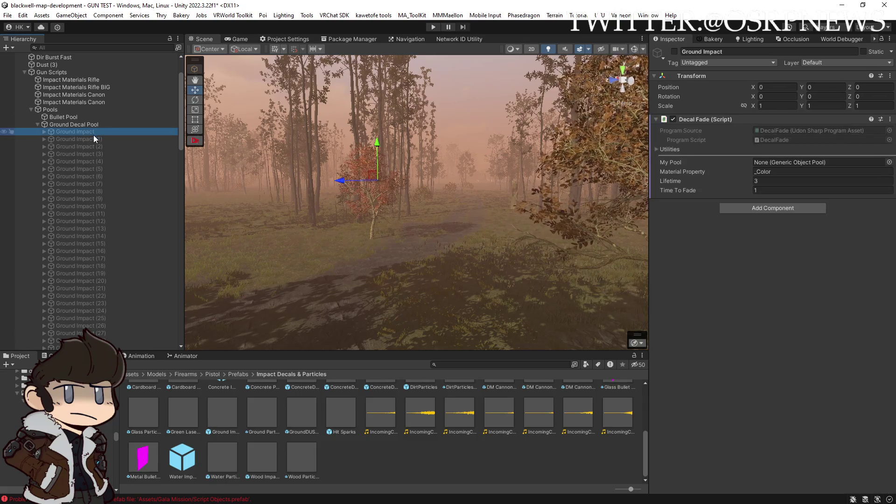
pyautogui.click(98, 138)
pyautogui.scroll(-5, 112, 186)
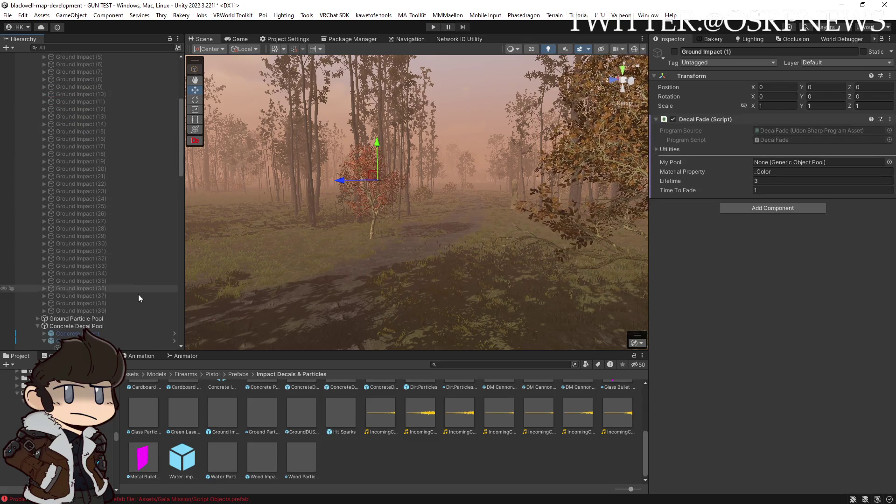
pyautogui.click(115, 310)
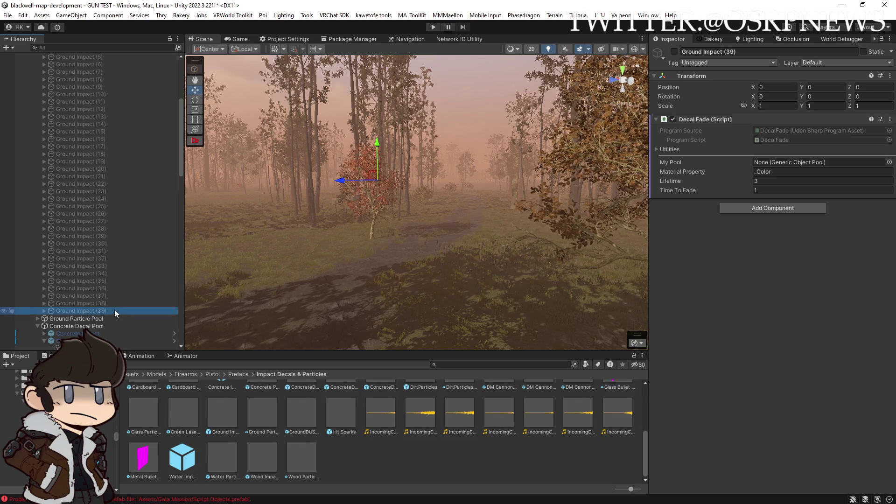
pyautogui.scroll(4, 89, 117)
pyautogui.keyDown('shift'); pyautogui.click(96, 101); pyautogui.keyUp('shift')
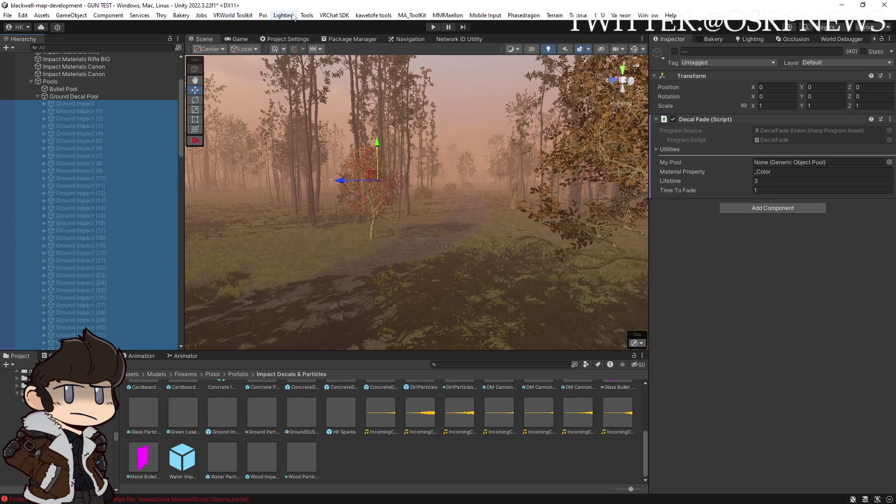
# Step: Swap the 40 selected objects for Ground Impact prefab instances, then open that prefab for editing
pyautogui.click(311, 16)
pyautogui.moveTo(334, 15)
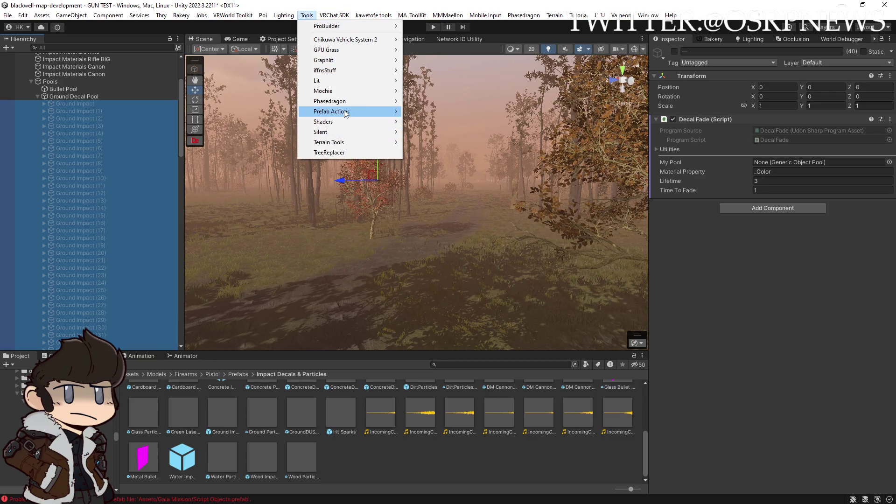
pyautogui.moveTo(346, 112)
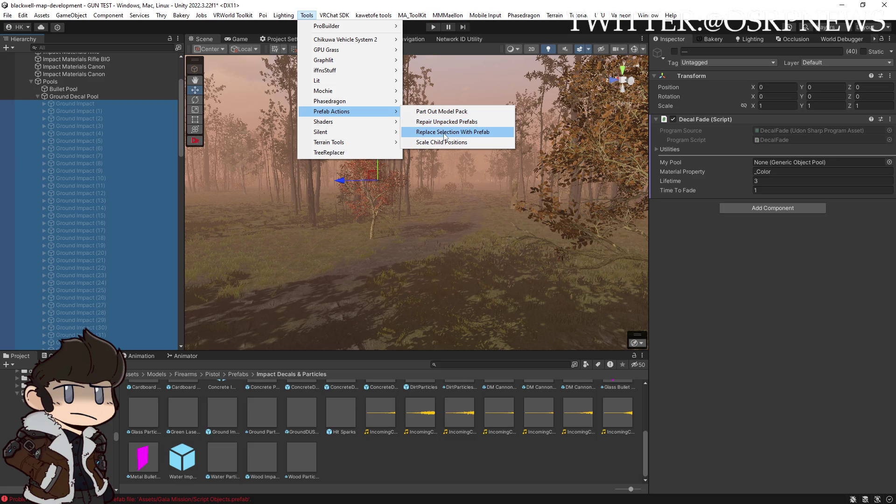
pyautogui.click(444, 133)
pyautogui.moveTo(224, 414)
pyautogui.mouseDown()
pyautogui.moveTo(467, 222)
pyautogui.moveTo(485, 223)
pyautogui.mouseUp()
pyautogui.click(485, 231)
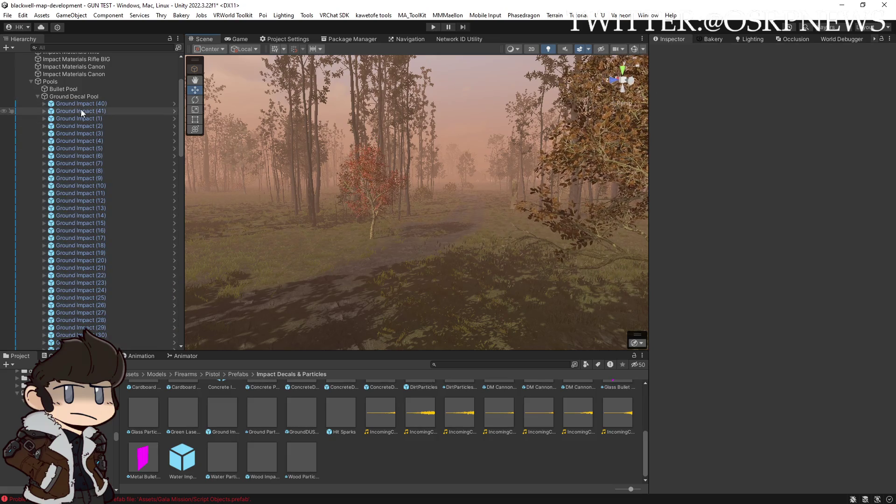
pyautogui.click(78, 118)
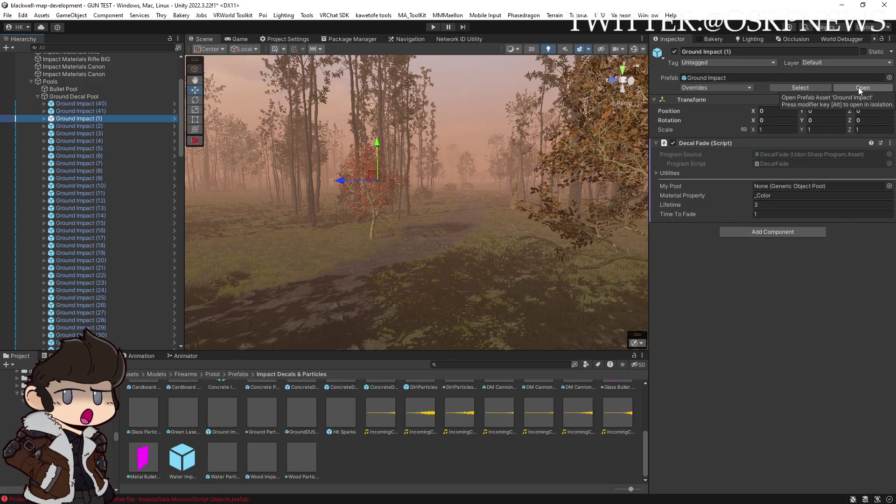
pyautogui.click(858, 88)
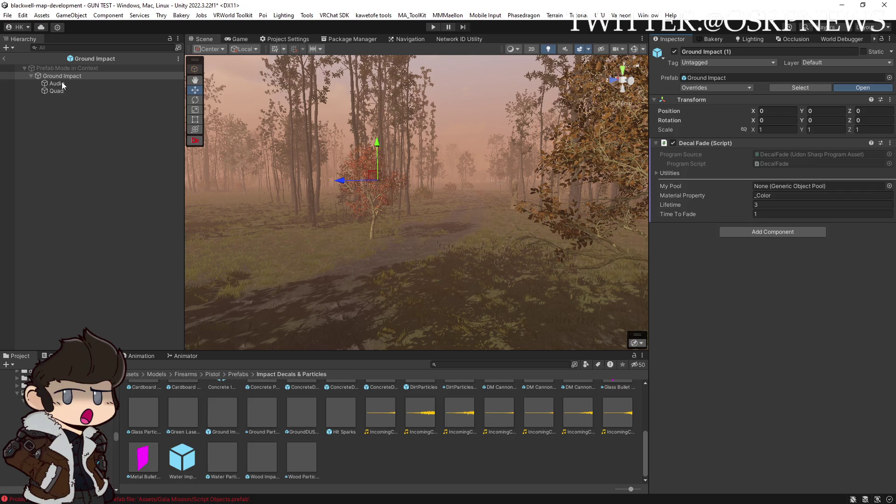
# Step: On the Ground Impact prefab's Audio child, add a Spread key dragged toward zero, then save the prefab
pyautogui.click(57, 84)
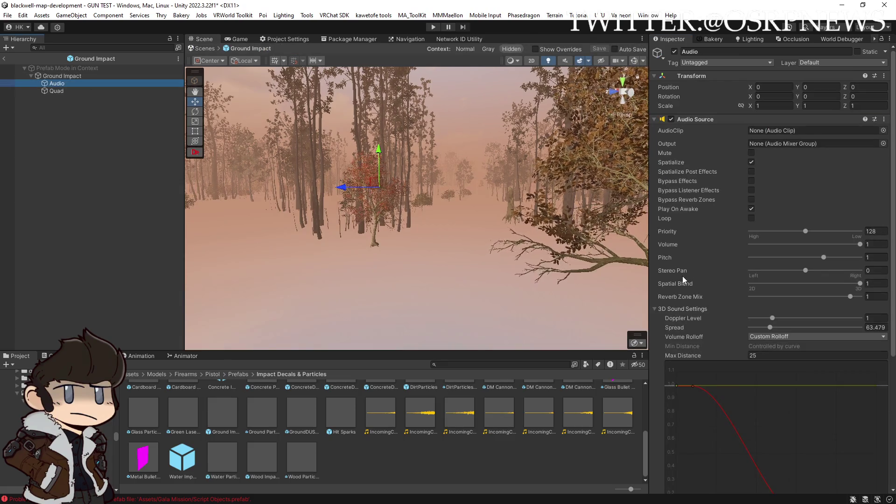
pyautogui.scroll(-3, 716, 369)
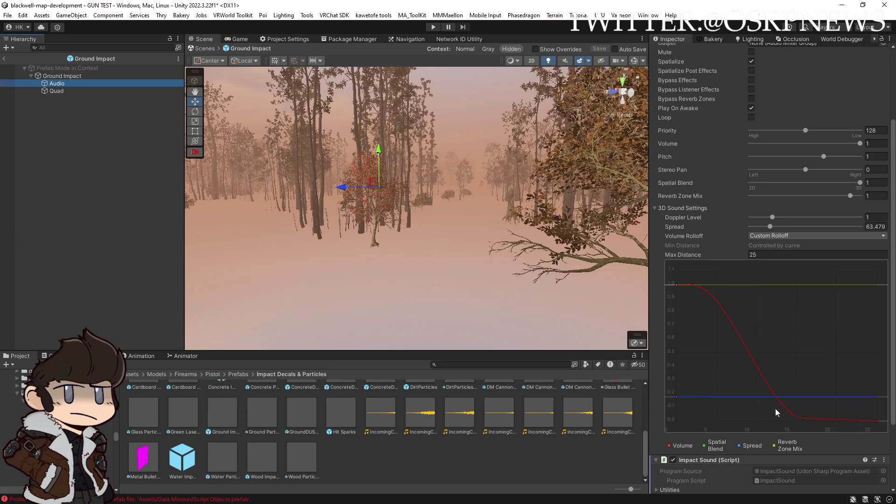
pyautogui.doubleClick(737, 396)
pyautogui.moveTo(737, 396)
pyautogui.mouseDown()
pyautogui.moveTo(741, 424)
pyautogui.moveTo(716, 430)
pyautogui.mouseUp()
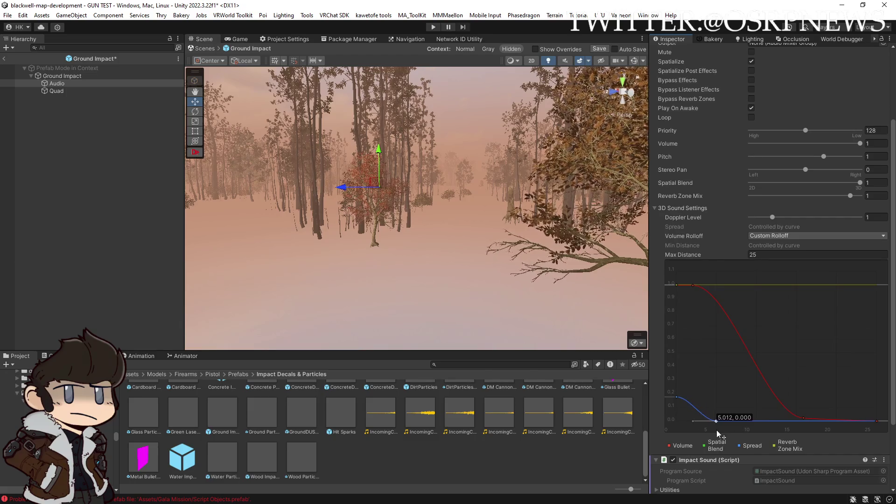
pyautogui.click(675, 395)
pyautogui.scroll(3, 692, 200)
pyautogui.scroll(-2, 718, 226)
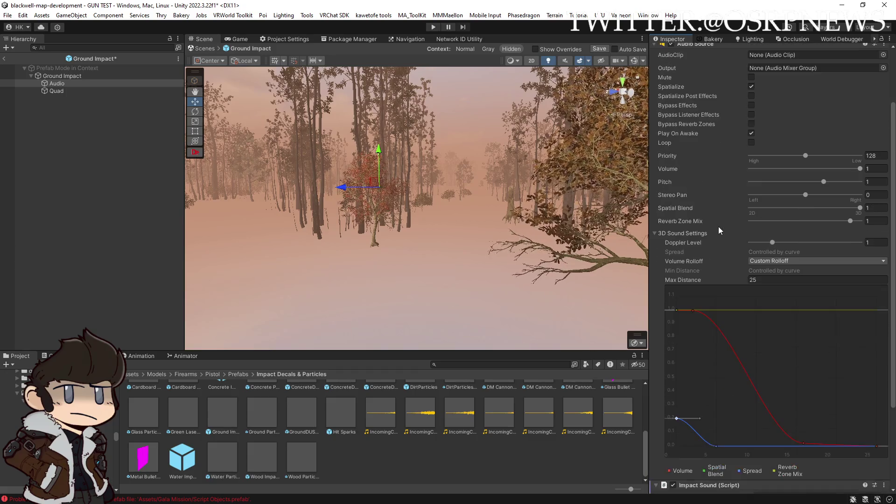
pyautogui.scroll(2, 718, 226)
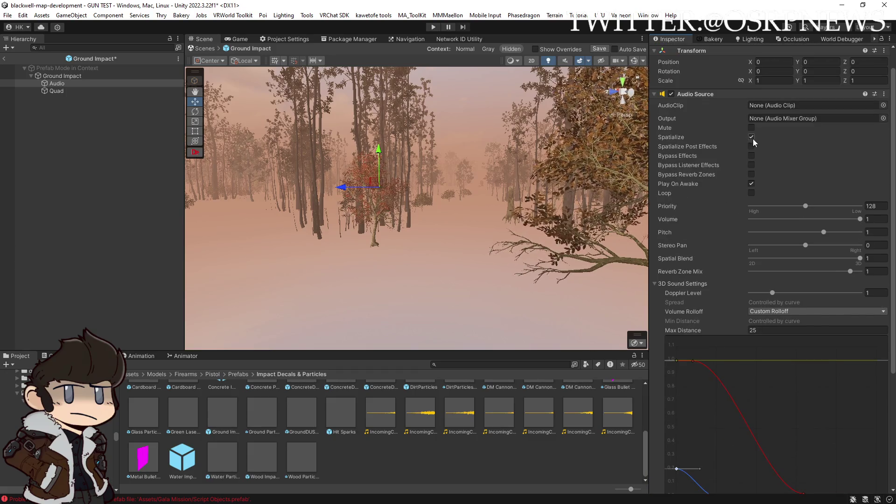
pyautogui.scroll(-5, 714, 210)
pyautogui.scroll(5, 723, 237)
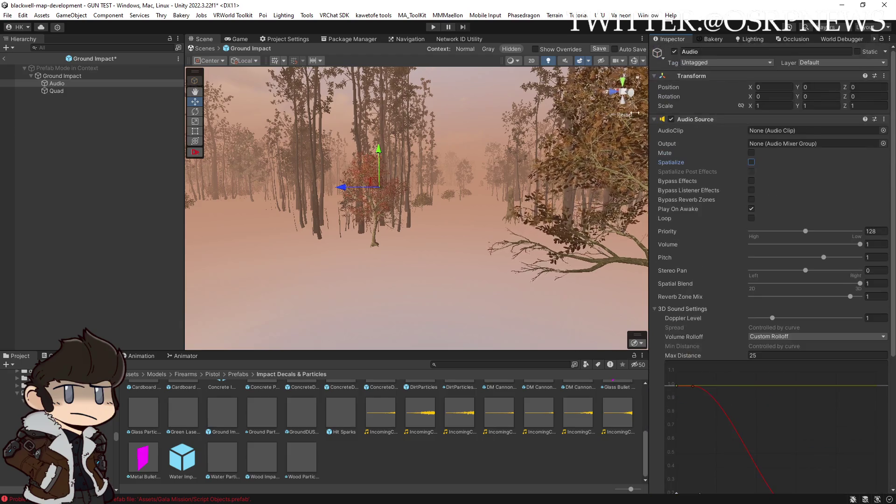
pyautogui.click(600, 49)
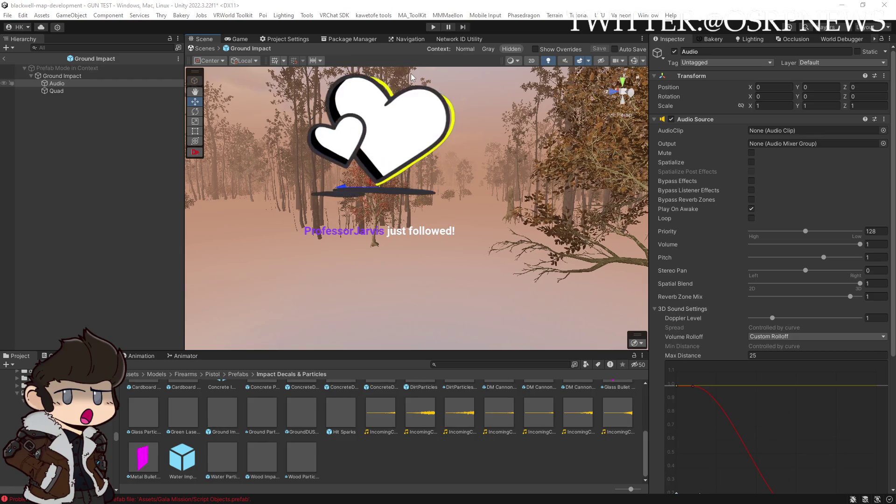
# Step: Exit Prefab Mode to the forest scene, orbit around the tree, and close Unity Editor
pyautogui.click(4, 59)
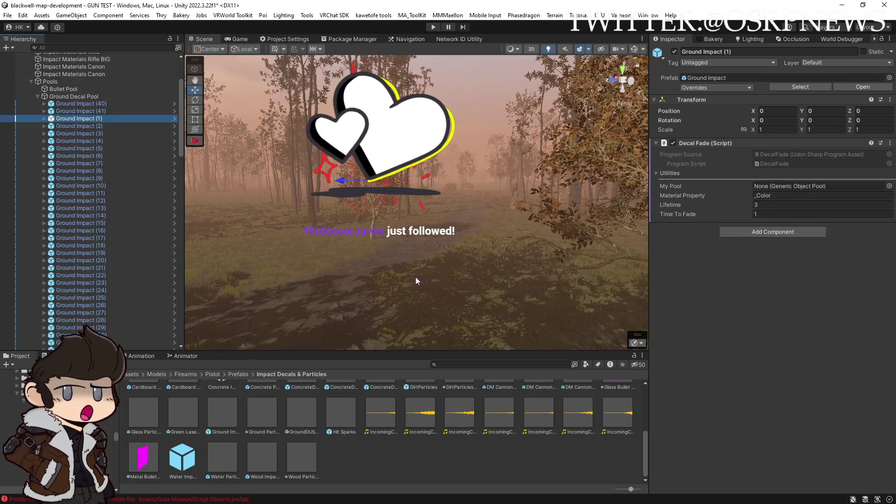
pyautogui.scroll(-10, 138, 247)
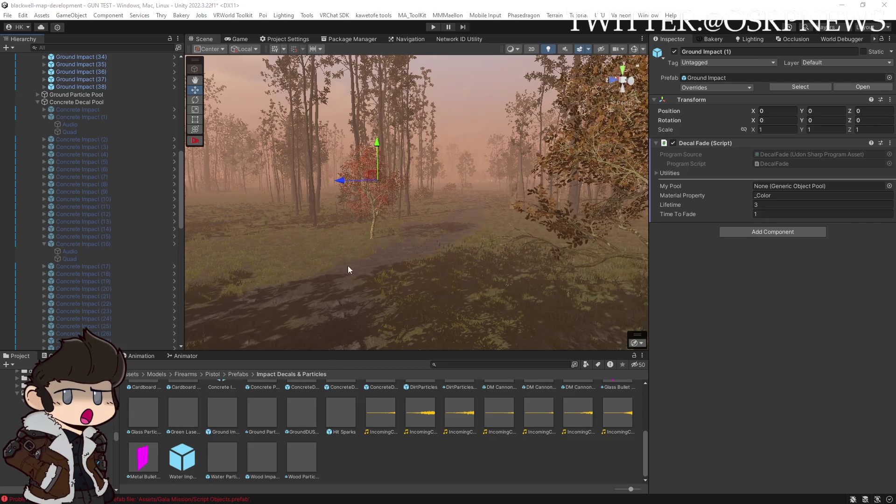
pyautogui.moveTo(348, 265); pyautogui.dragTo(392, 258)
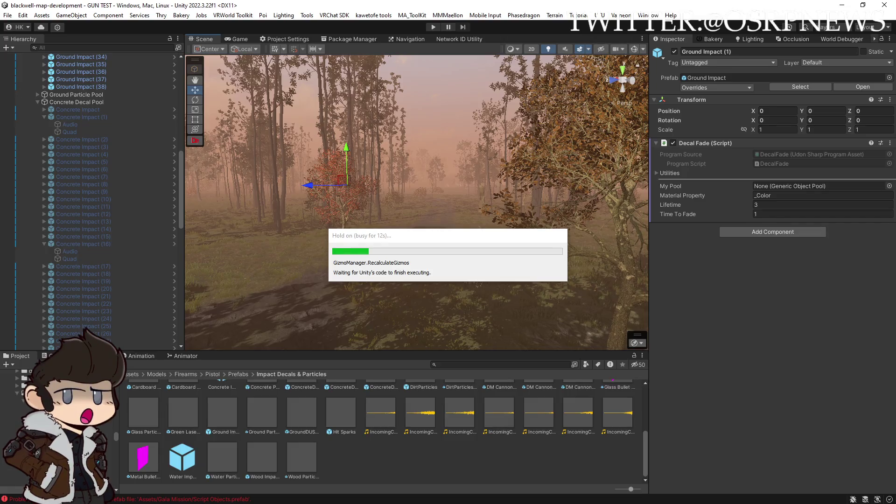
pyautogui.moveTo(504, 240); pyautogui.dragTo(488, 236)
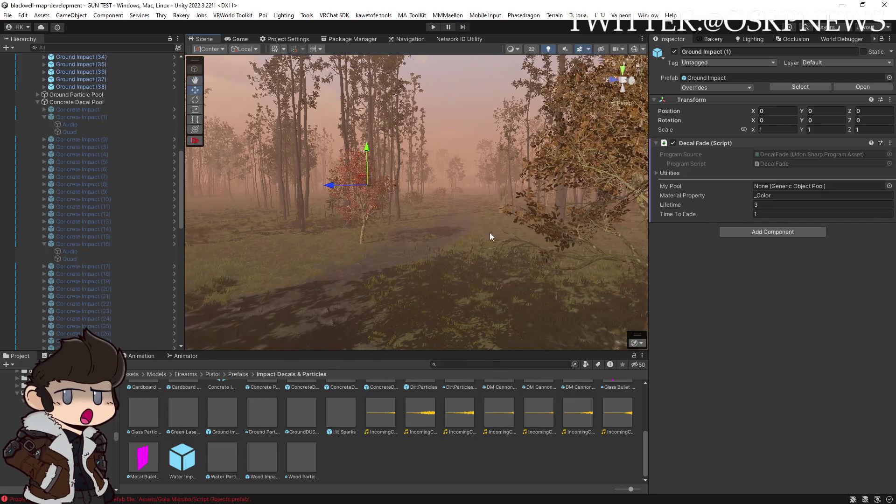
pyautogui.click(885, 6)
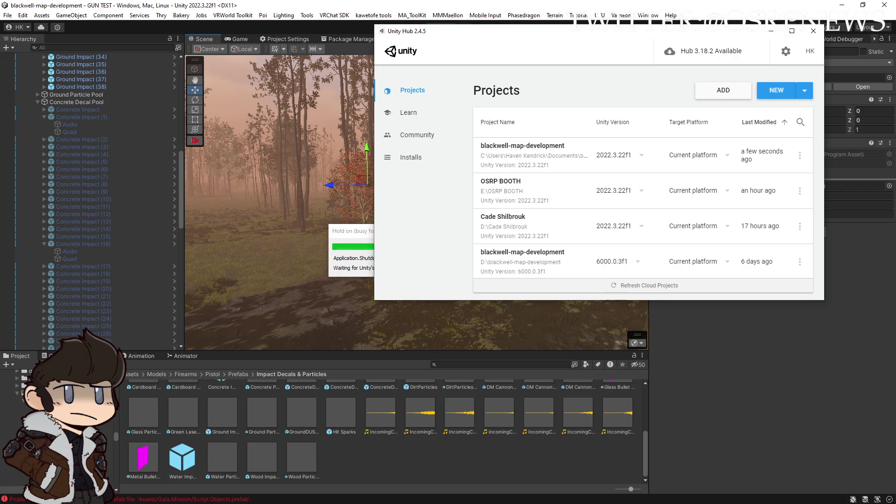
# Step: Bring the Mixcraft project with the Concrete3–Concrete16 tracks in front of Unity Hub
pyautogui.hotkey('alt', 'Tab')
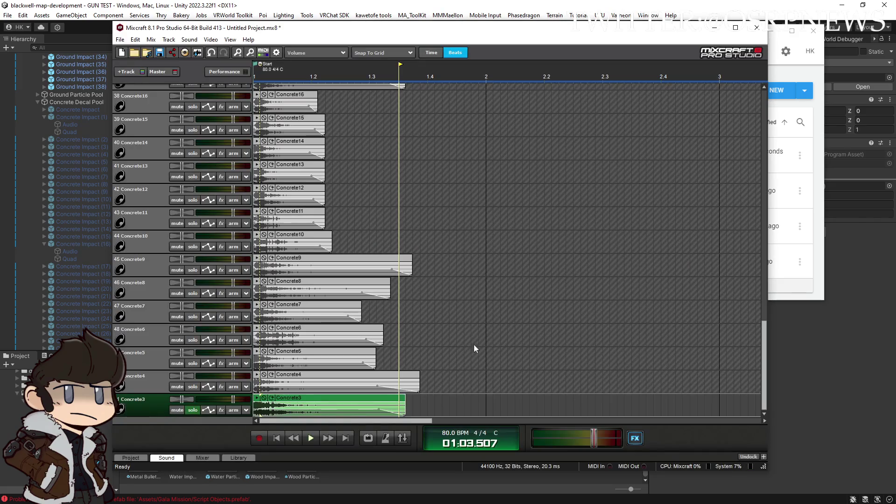
pyautogui.scroll(-3, 477, 369)
pyautogui.moveTo(767, 369)
pyautogui.mouseDown()
pyautogui.moveTo(763, 238)
pyautogui.moveTo(745, 368)
pyautogui.mouseUp()
pyautogui.scroll(-2, 744, 368)
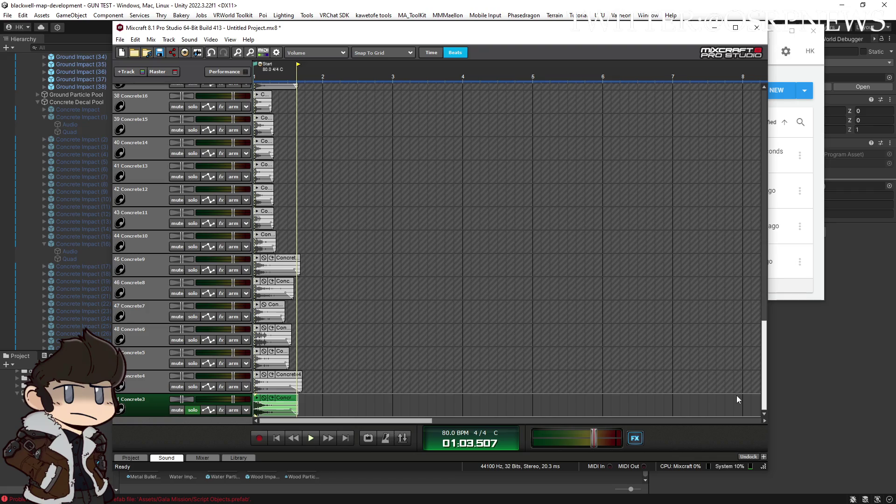
pyautogui.scroll(3, 328, 382)
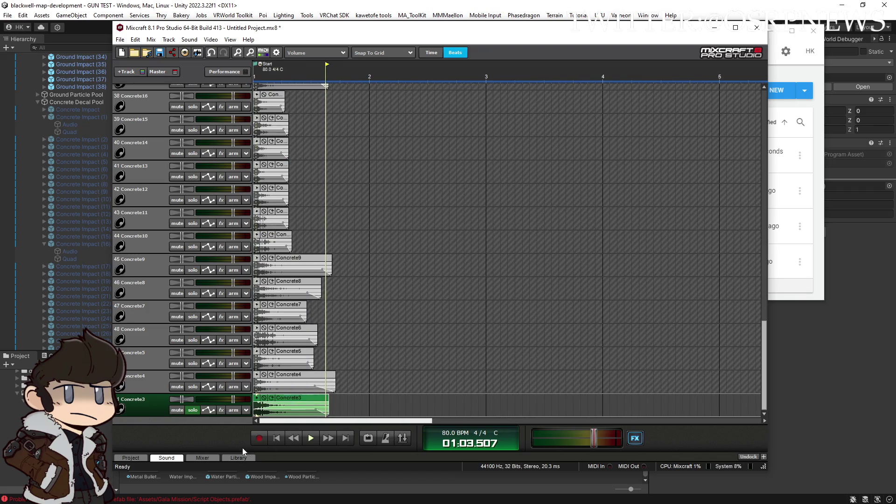
pyautogui.rightClick(141, 192)
pyautogui.moveTo(187, 198)
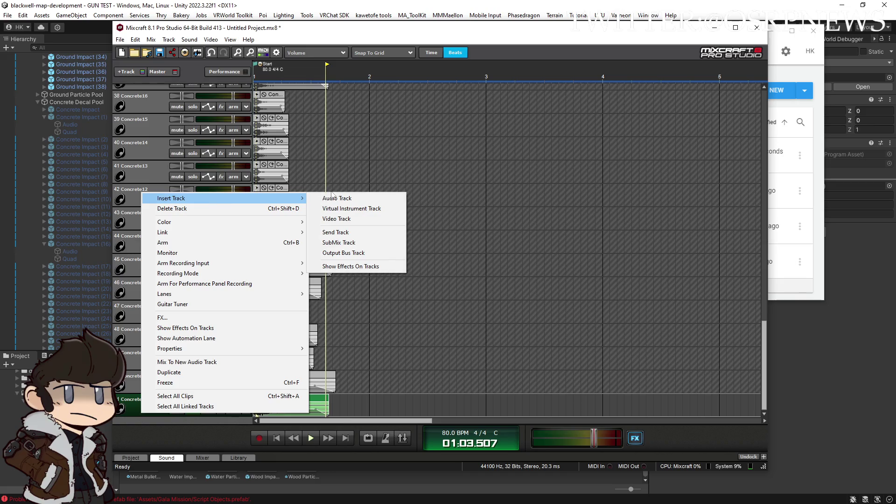
pyautogui.click(332, 198)
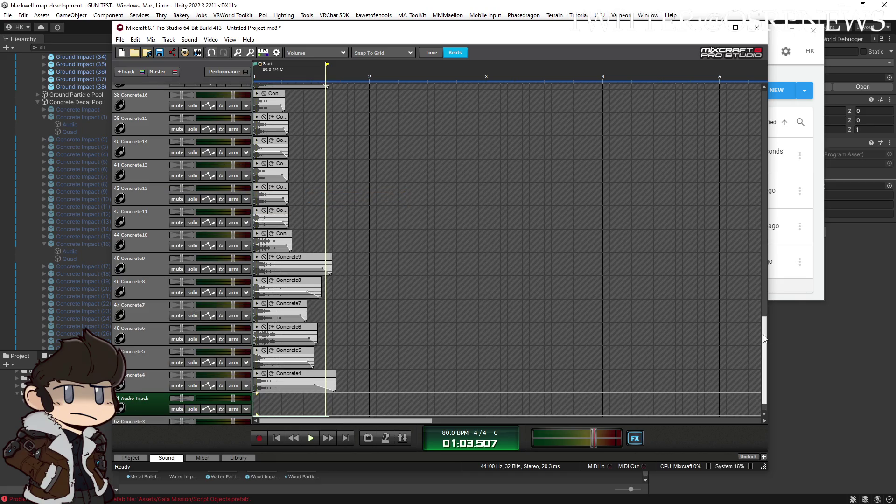
pyautogui.scroll(-1, 764, 339)
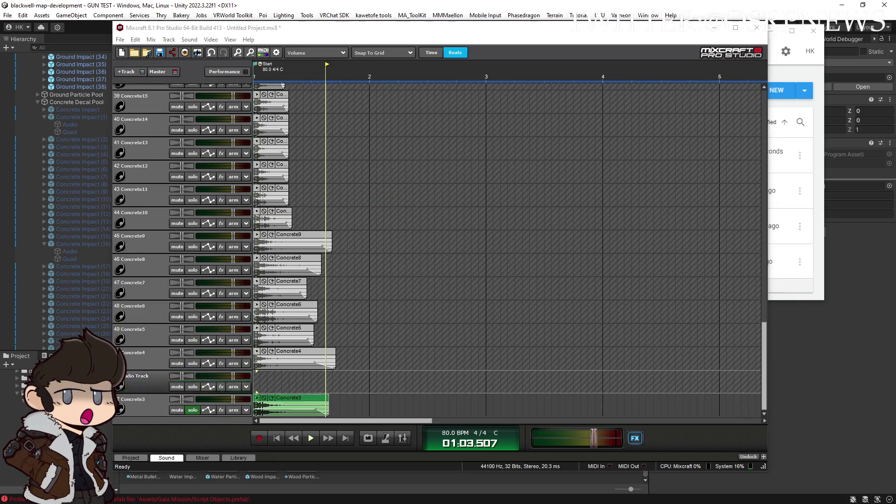
pyautogui.click(161, 406)
pyautogui.click(126, 71)
pyautogui.click(136, 84)
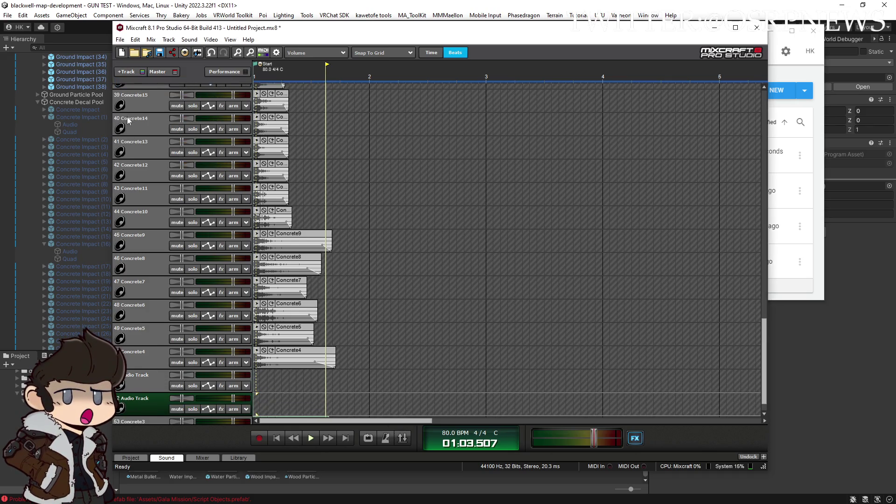
pyautogui.click(126, 71)
pyautogui.click(135, 84)
pyautogui.scroll(-2, 226, 335)
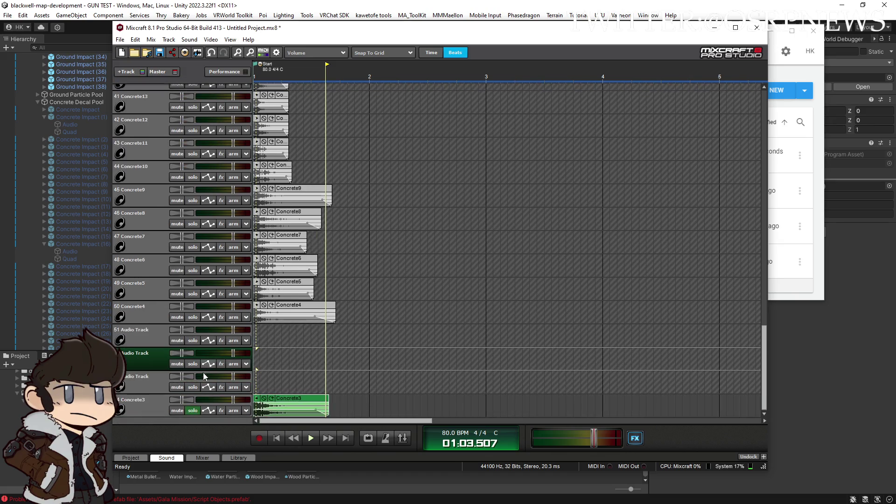
pyautogui.click(193, 364)
pyautogui.click(193, 387)
pyautogui.click(193, 340)
pyautogui.click(789, 144)
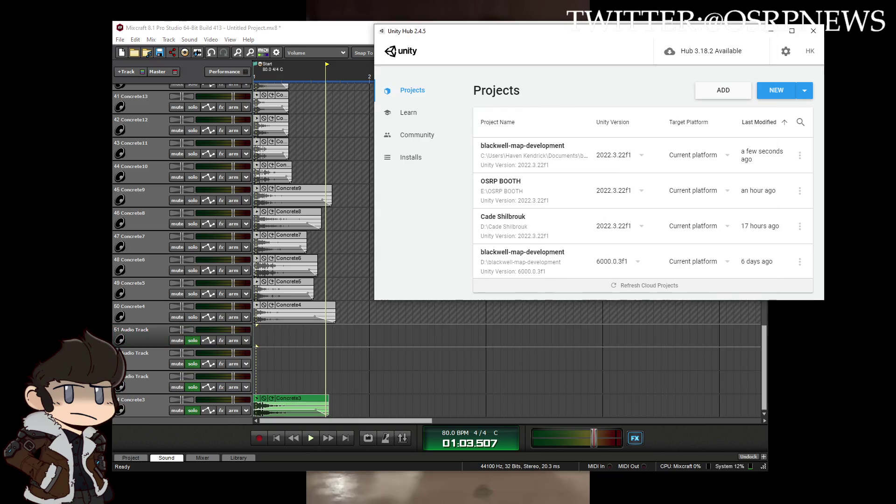
pyautogui.click(580, 147)
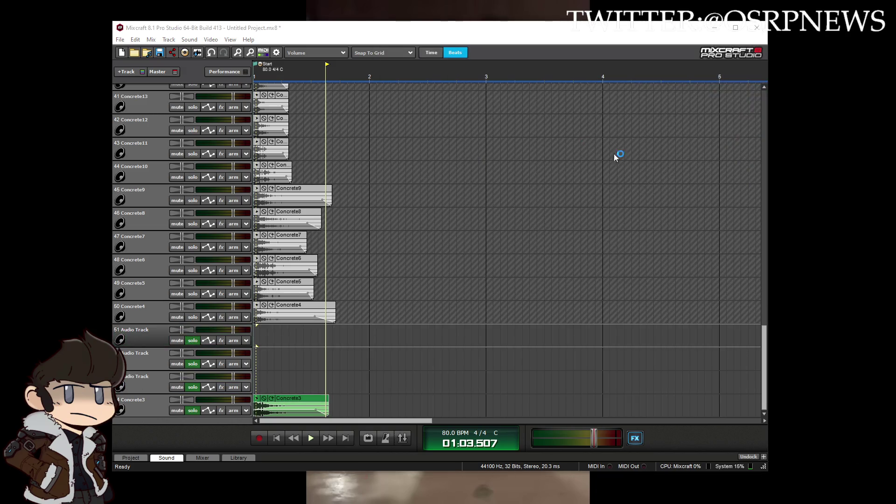
pyautogui.scroll(10, 746, 187)
pyautogui.scroll(5, 748, 161)
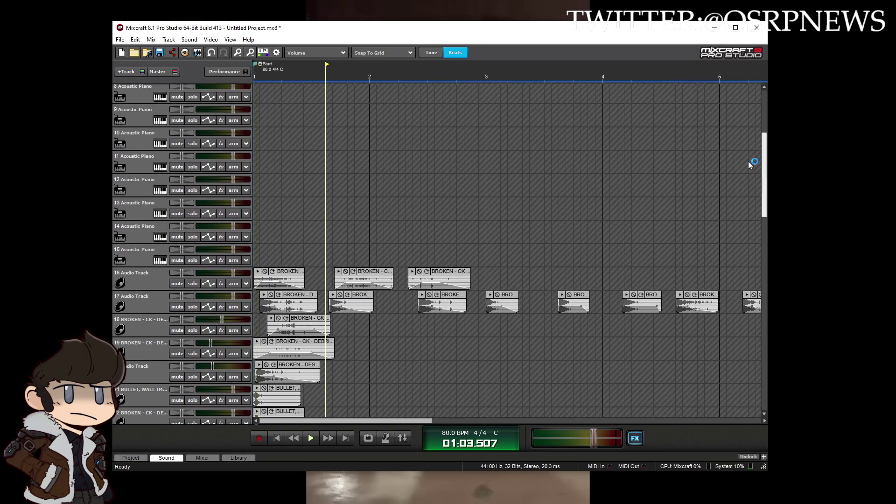
pyautogui.scroll(-2, 749, 162)
pyautogui.scroll(-12, 748, 172)
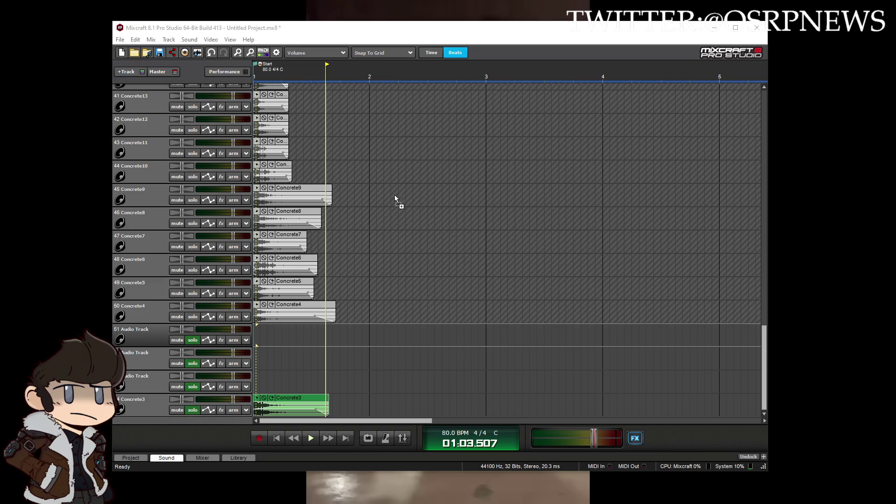
pyautogui.moveTo(381, 165); pyautogui.dragTo(381, 165)
# Step: Move the BULLET, PASSING BY, RICOCHET #01 clip from track 51 to bar 1 of the Audio Track
pyautogui.click(379, 330)
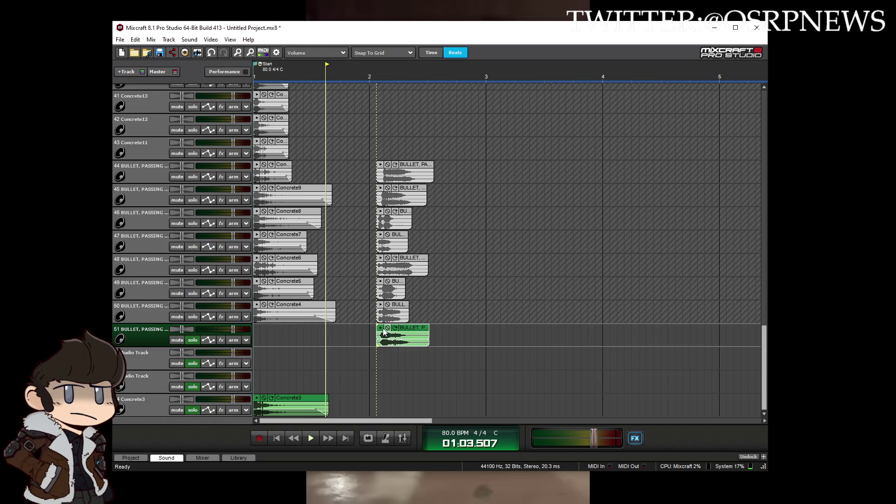
pyautogui.moveTo(380, 329)
pyautogui.mouseDown()
pyautogui.moveTo(260, 370)
pyautogui.moveTo(260, 379)
pyautogui.mouseUp()
pyautogui.click(276, 437)
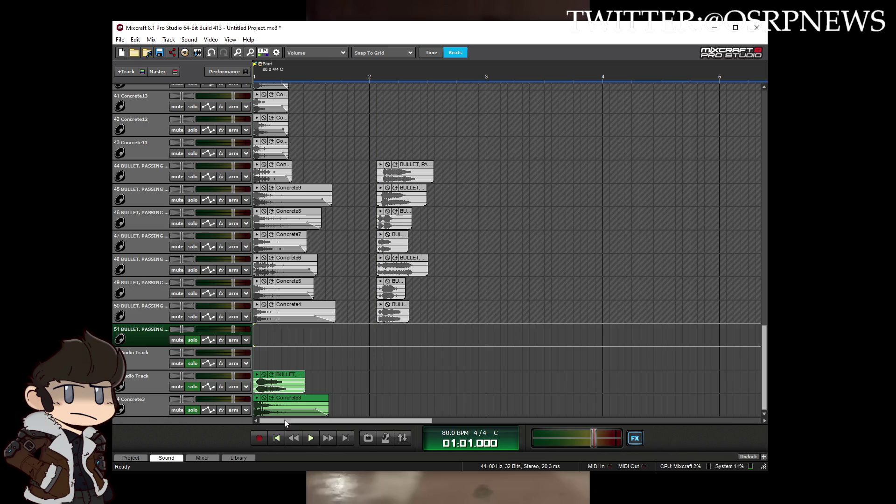
# Step: Preview the bullet clip layered with Concrete3 from the start of the song
pyautogui.click(257, 397)
pyautogui.scroll(4, 306, 399)
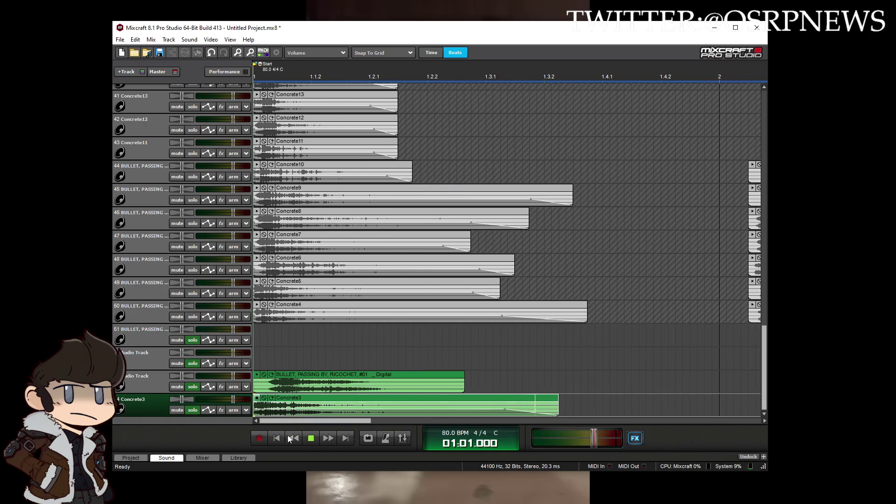
pyautogui.click(310, 438)
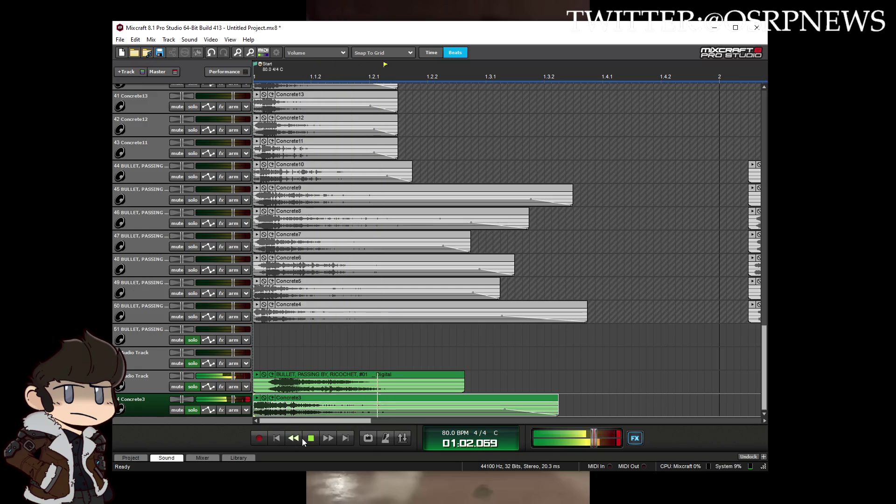
pyautogui.scroll(-2, 440, 351)
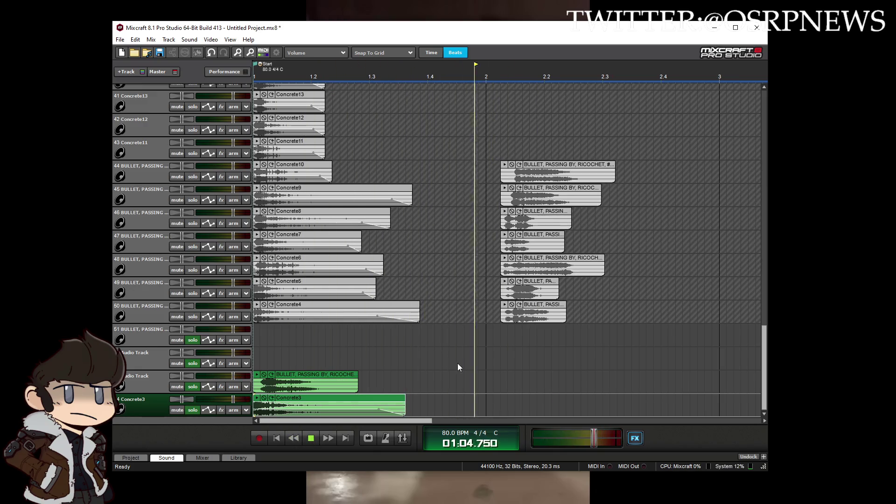
pyautogui.scroll(-2, 424, 365)
pyautogui.press('space')
pyautogui.click(119, 40)
# Step: Mix down to OGG without saving the project, as ConcreteRicochet_1.ogg in BulletImpacts
pyautogui.moveTo(145, 108)
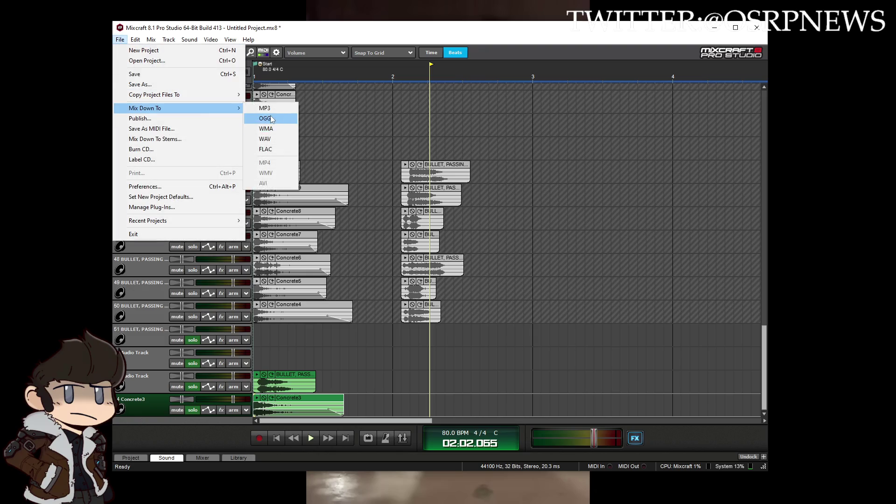
pyautogui.click(263, 119)
pyautogui.click(438, 270)
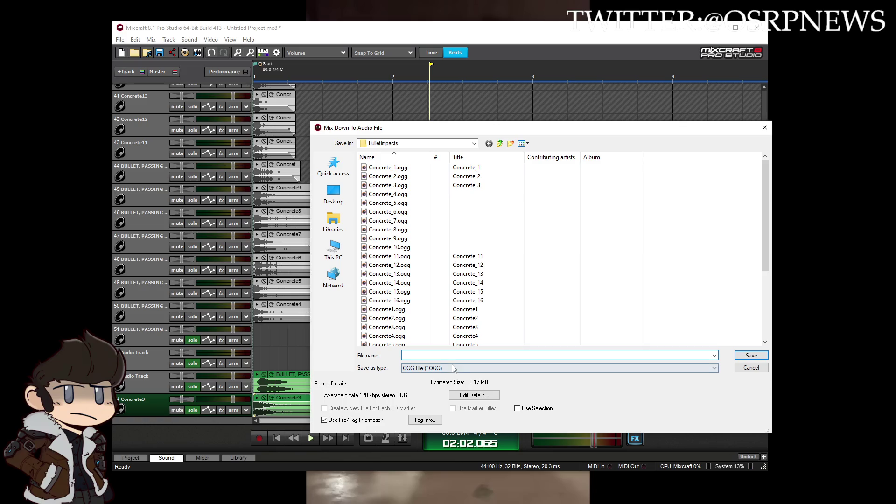
pyautogui.click(387, 168)
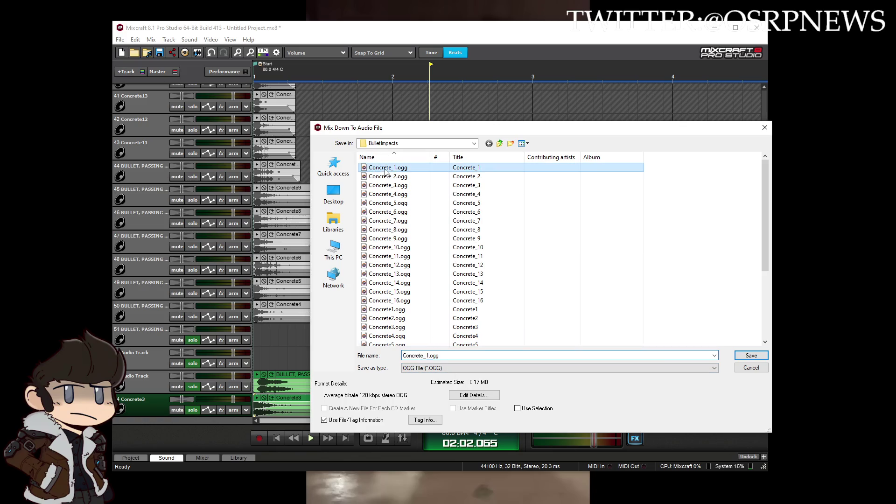
pyautogui.doubleClick(426, 355)
pyautogui.moveTo(429, 355); pyautogui.dragTo(424, 356)
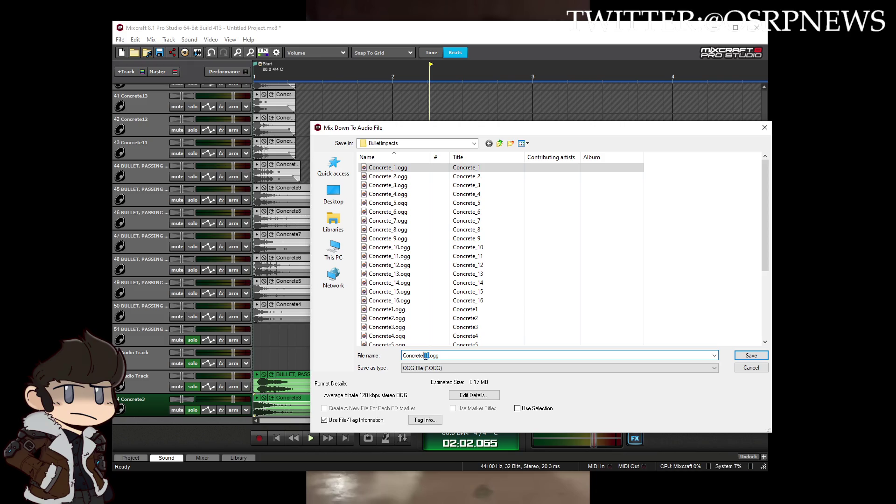
pyautogui.write('Ricochet')
pyautogui.click(750, 355)
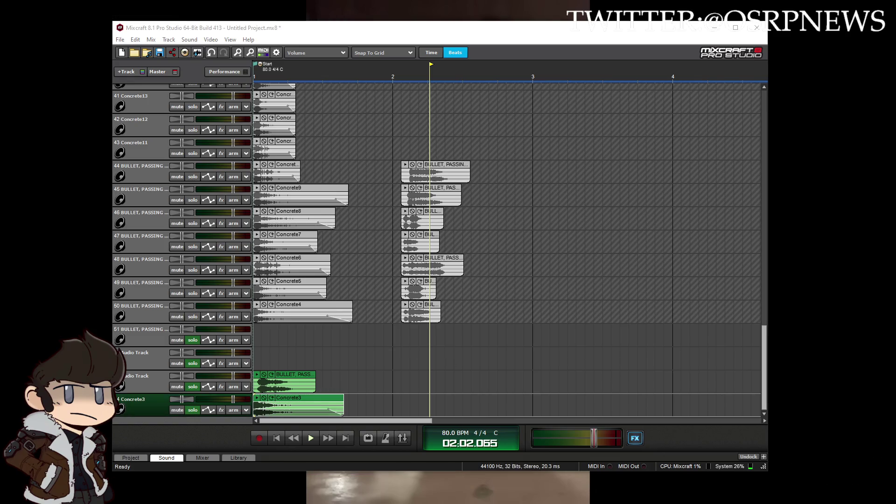
pyautogui.click(303, 376)
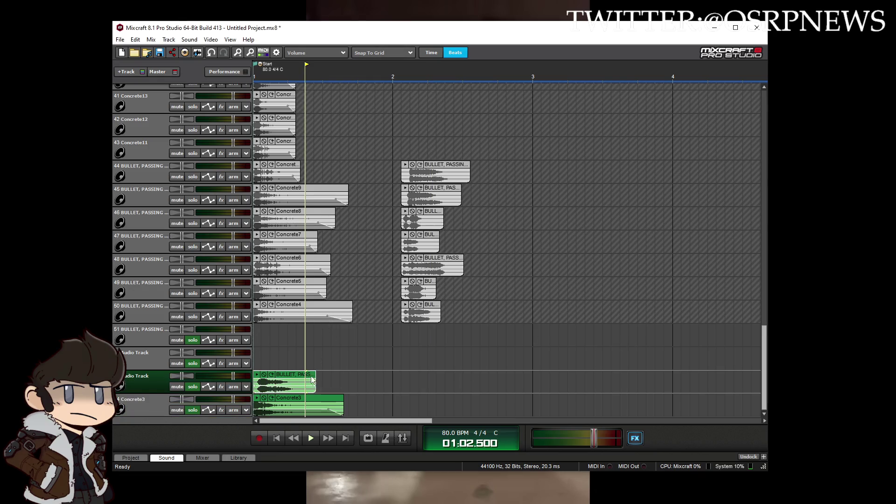
# Step: Rearrange the clips, bringing Concrete2 down and moving the old Concrete3 clip to track 50 near bar 3
pyautogui.scroll(5, 758, 287)
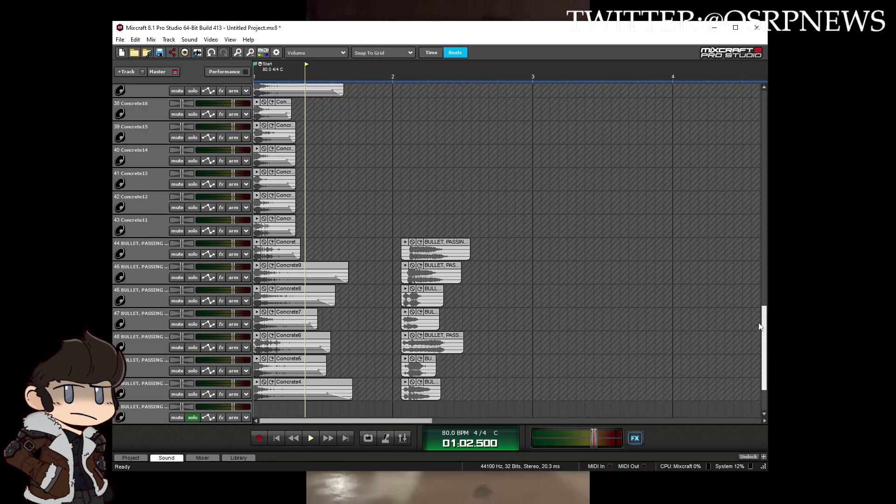
pyautogui.moveTo(758, 288); pyautogui.dragTo(753, 196)
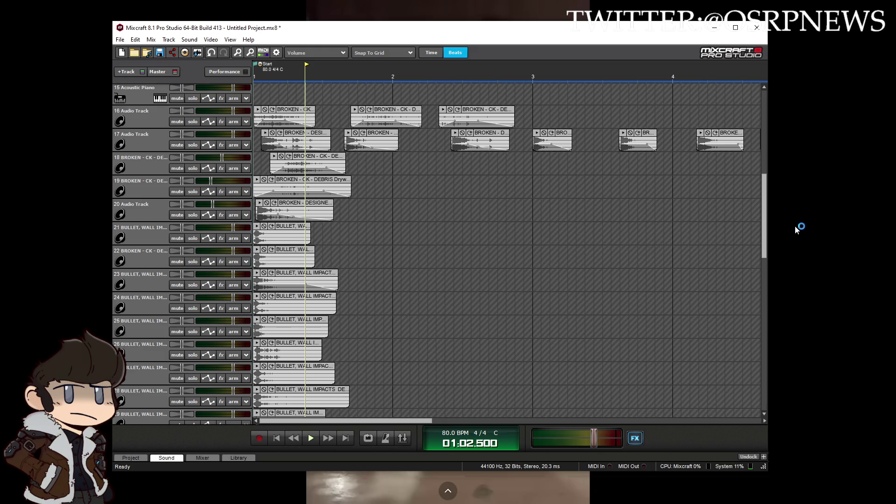
pyautogui.moveTo(765, 228); pyautogui.dragTo(769, 326)
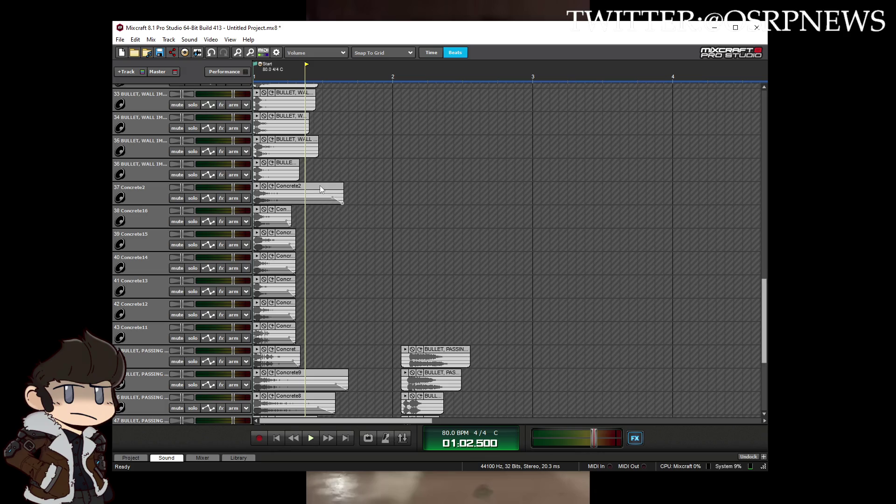
pyautogui.moveTo(308, 185)
pyautogui.mouseDown()
pyautogui.moveTo(449, 210)
pyautogui.moveTo(439, 210)
pyautogui.moveTo(411, 336)
pyautogui.moveTo(410, 415)
pyautogui.mouseUp()
pyautogui.click(285, 211)
pyautogui.moveTo(233, 354)
pyautogui.mouseDown()
pyautogui.moveTo(232, 384)
pyautogui.moveTo(399, 379)
pyautogui.mouseUp()
pyautogui.moveTo(318, 398)
pyautogui.mouseDown()
pyautogui.moveTo(566, 352)
pyautogui.moveTo(580, 305)
pyautogui.mouseUp()
# Step: Place Concrete2 and another bullet clip at bar 1 and preview the pairing
pyautogui.moveTo(412, 378)
pyautogui.mouseDown()
pyautogui.moveTo(281, 398)
pyautogui.moveTo(303, 379)
pyautogui.moveTo(626, 310)
pyautogui.moveTo(504, 304)
pyautogui.moveTo(541, 313)
pyautogui.moveTo(615, 305)
pyautogui.mouseUp()
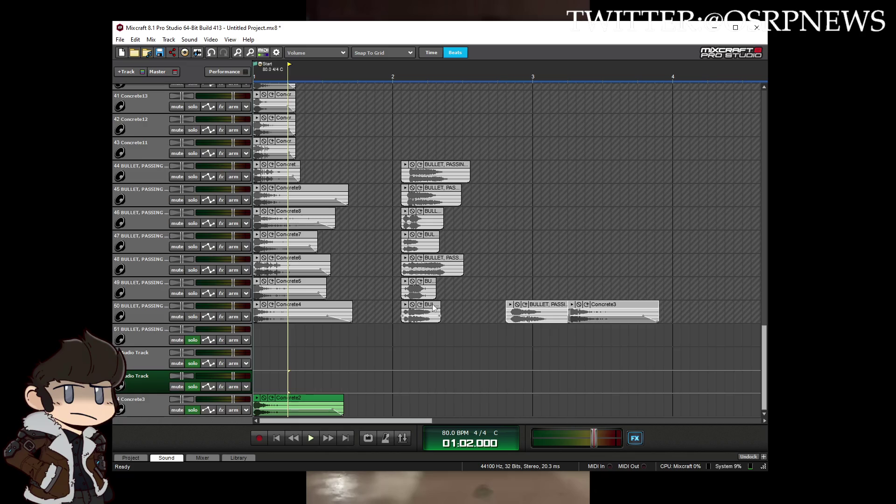
pyautogui.moveTo(434, 308); pyautogui.dragTo(286, 378)
pyautogui.click(309, 438)
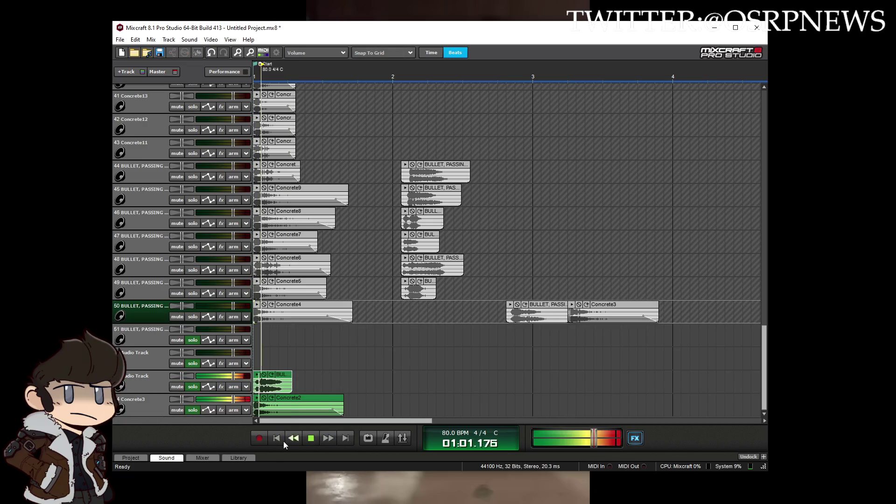
pyautogui.click(120, 40)
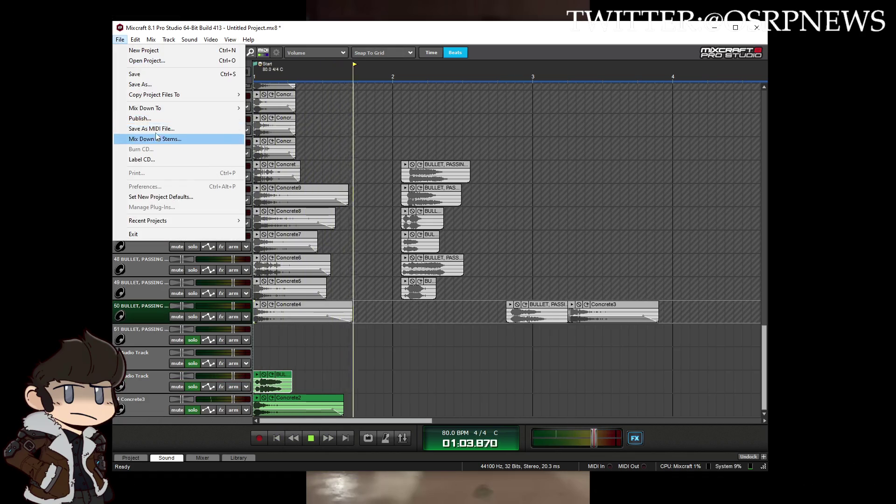
# Step: Mix down the Concrete2 pairing to OGG as ConcreteRicochet_2.ogg
pyautogui.moveTo(157, 104)
pyautogui.click(275, 120)
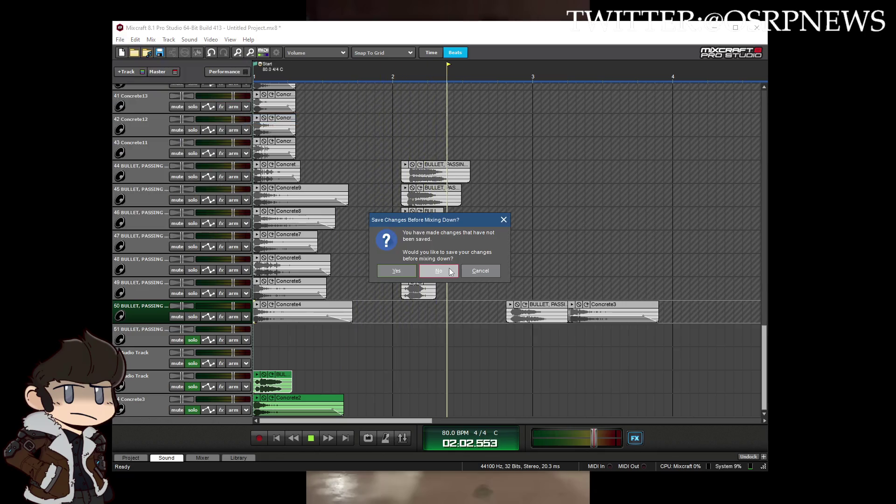
pyautogui.click(439, 271)
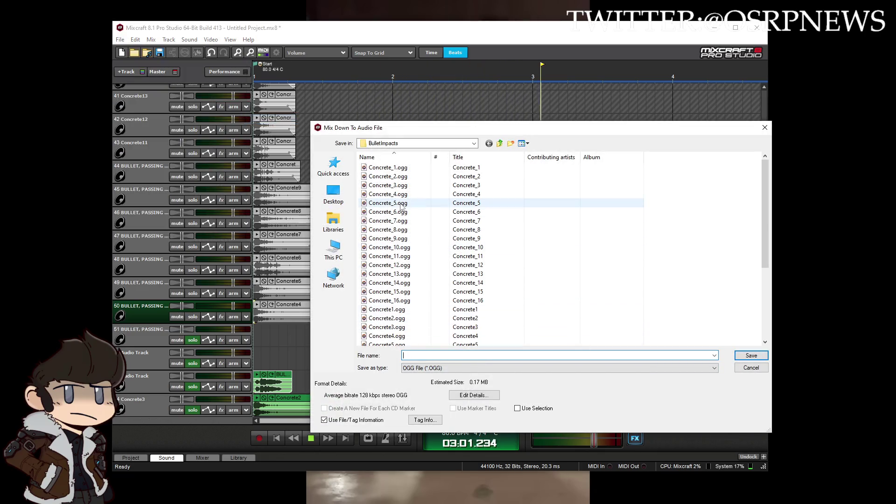
pyautogui.scroll(-5, 422, 207)
pyautogui.click(410, 336)
pyautogui.doubleClick(451, 357)
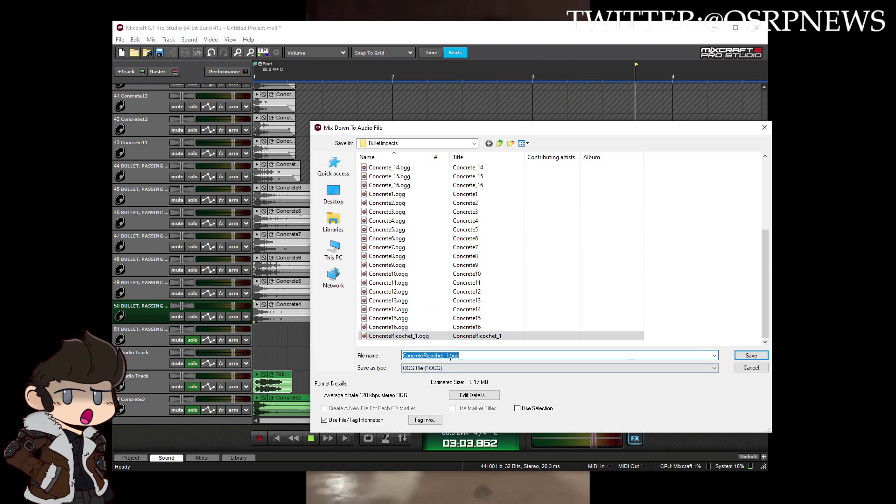
pyautogui.press('Return')
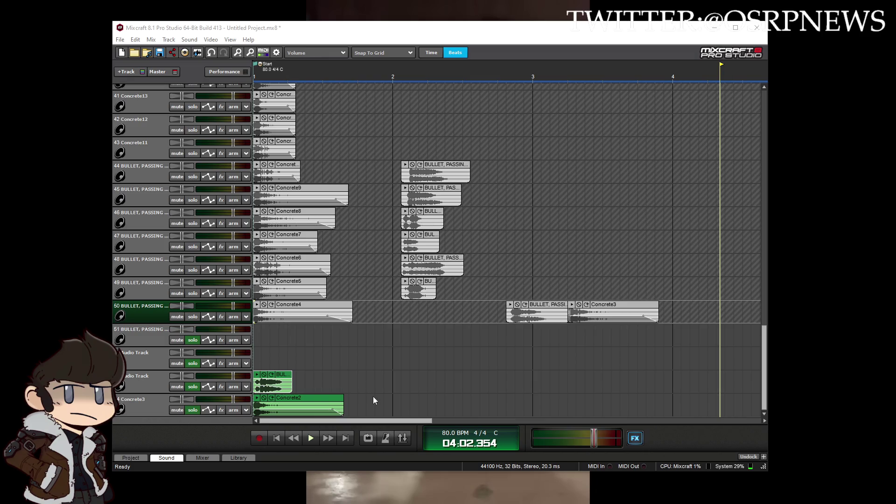
# Step: Move the used clips aside to bar 4, pair Concrete4 with a bullet clip at bar 1, and preview
pyautogui.moveTo(319, 395)
pyautogui.mouseDown()
pyautogui.moveTo(731, 320)
pyautogui.moveTo(738, 296)
pyautogui.moveTo(722, 297)
pyautogui.mouseUp()
pyautogui.moveTo(546, 307); pyautogui.dragTo(607, 283)
pyautogui.moveTo(424, 289); pyautogui.dragTo(285, 384)
pyautogui.moveTo(295, 307); pyautogui.dragTo(295, 437)
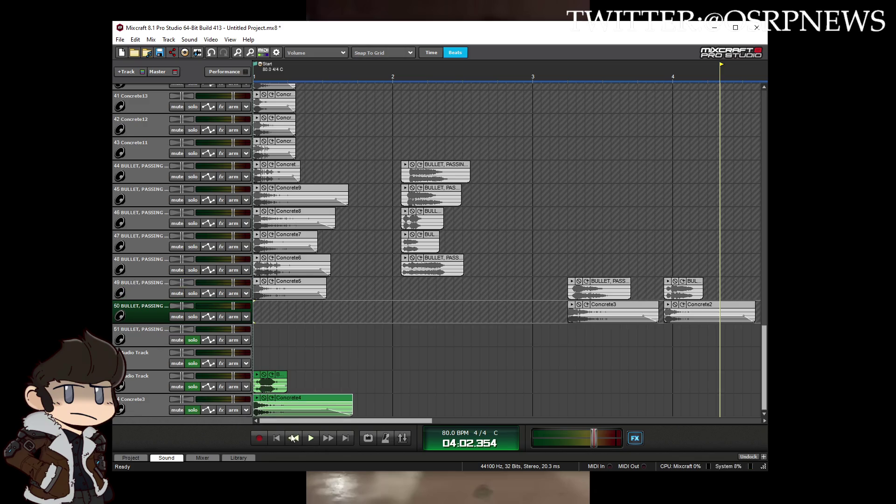
pyautogui.click(310, 437)
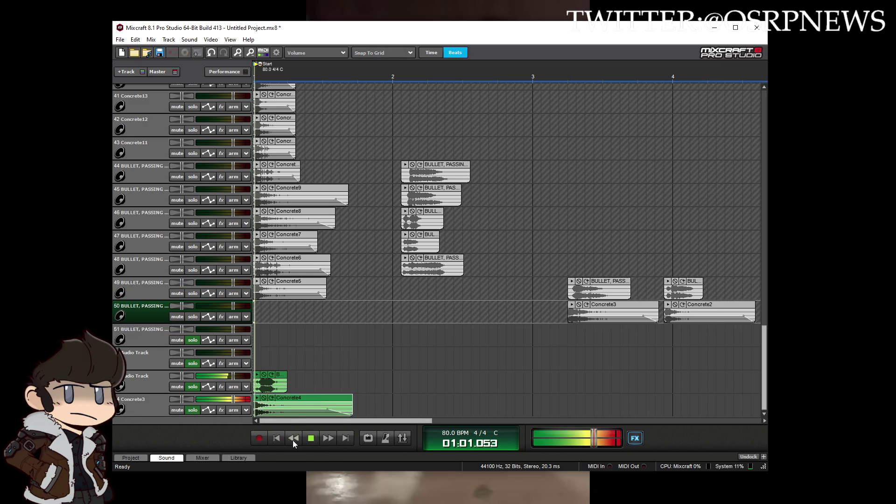
# Step: Mix down the Concrete4 pairing to OGG as ConcreteRicochet_3.ogg
pyautogui.click(120, 40)
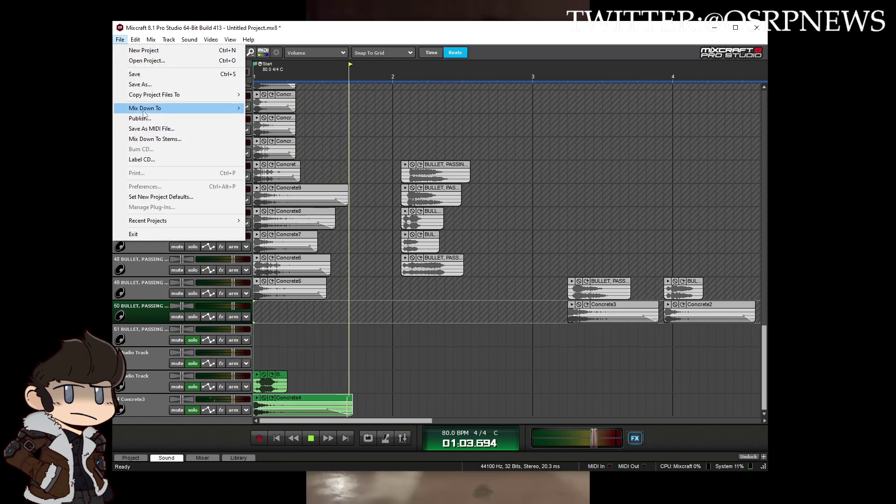
pyautogui.moveTo(196, 108)
pyautogui.click(277, 118)
pyautogui.click(439, 271)
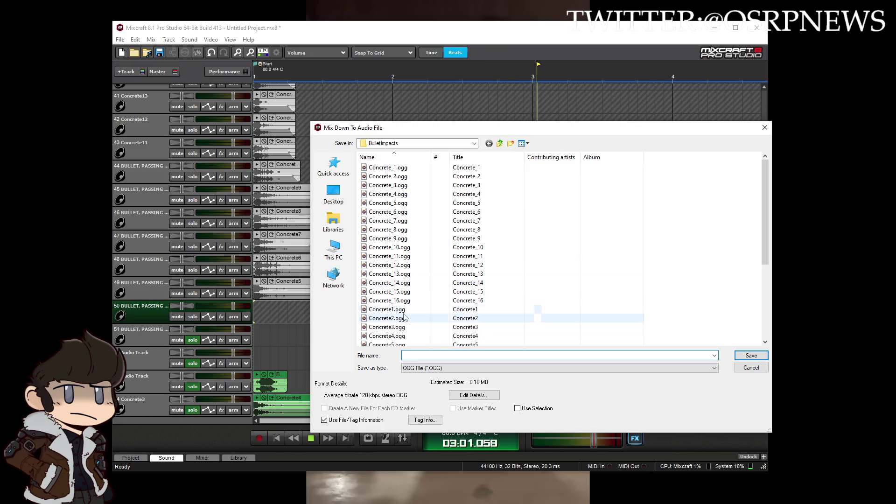
pyautogui.scroll(-5, 420, 303)
pyautogui.click(411, 336)
pyautogui.click(446, 356)
pyautogui.press('Return')
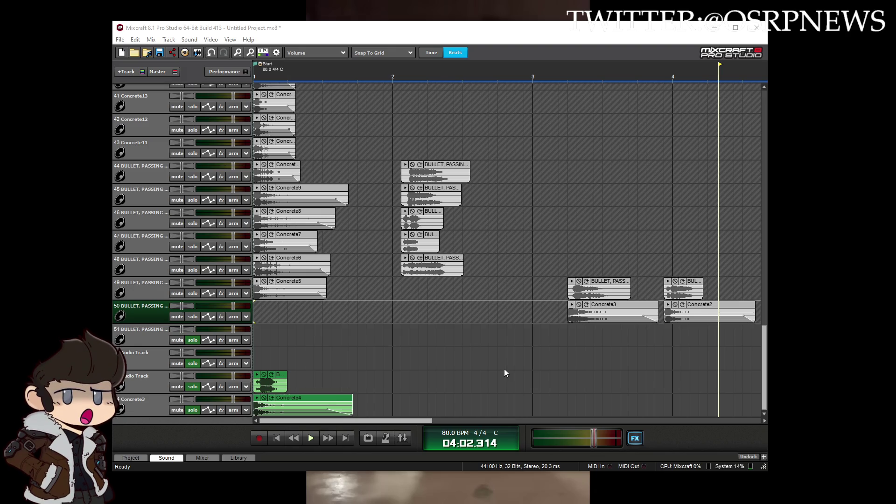
# Step: Move the exported pair out near bar 5, bring the track 48 bullet clip to the bottom track, and preview
pyautogui.scroll(-2, 503, 369)
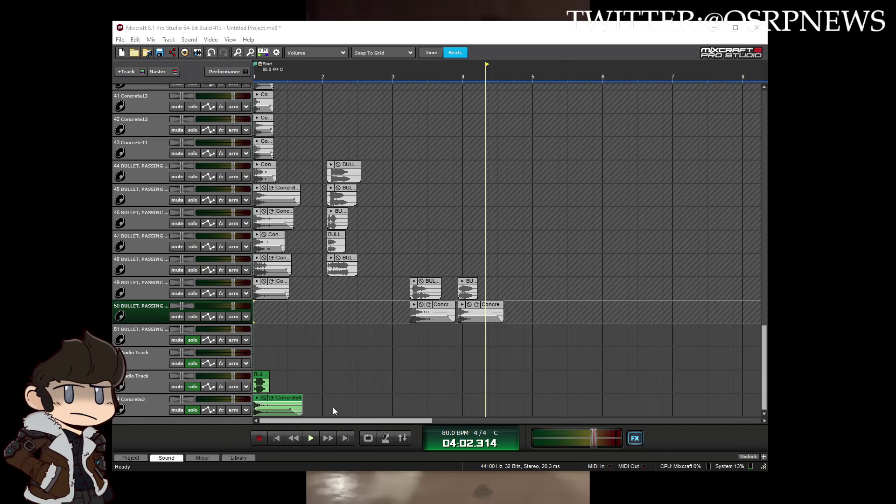
pyautogui.moveTo(330, 412); pyautogui.dragTo(257, 370)
pyautogui.moveTo(286, 398)
pyautogui.mouseDown()
pyautogui.moveTo(566, 322)
pyautogui.moveTo(540, 299)
pyautogui.mouseUp()
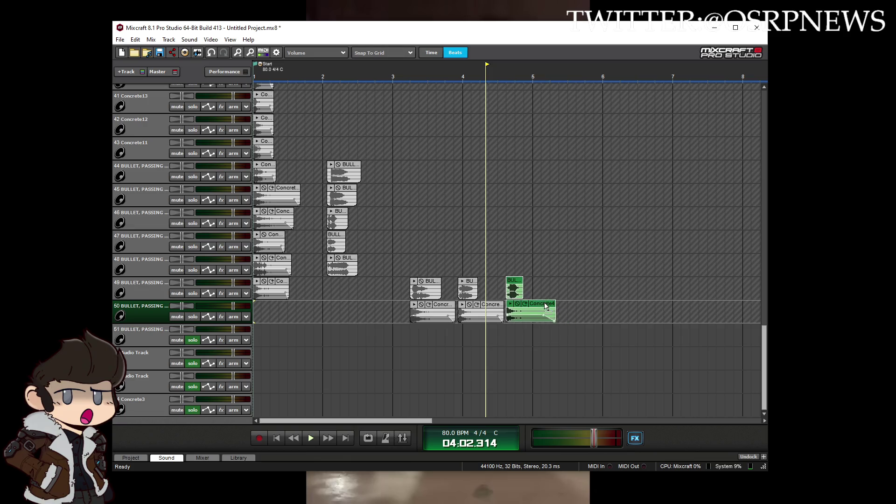
pyautogui.click(273, 408)
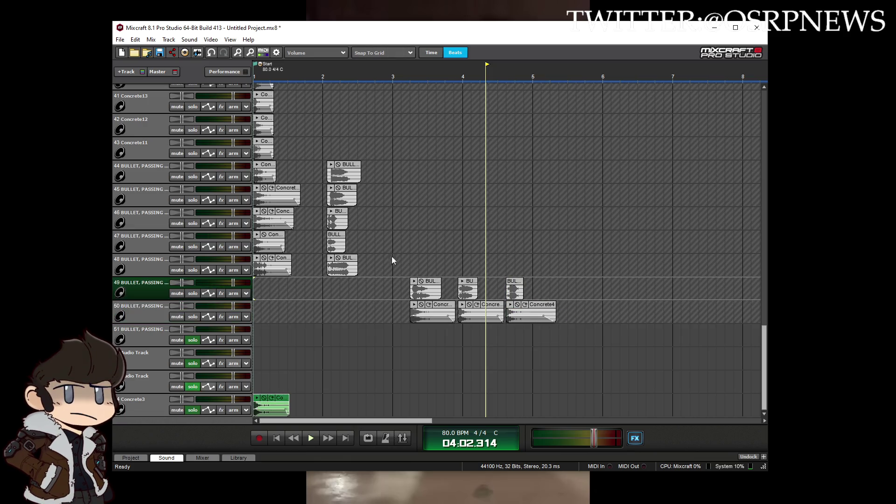
pyautogui.moveTo(350, 262); pyautogui.dragTo(229, 383)
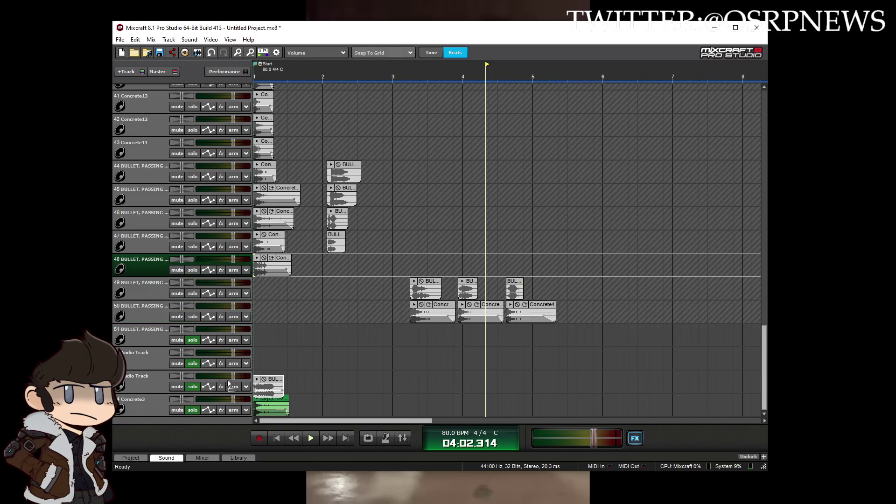
pyautogui.click(310, 439)
# Step: Mix down the new pairing to OGG as ConcreteRicochet_4.ogg
pyautogui.scroll(5, 325, 395)
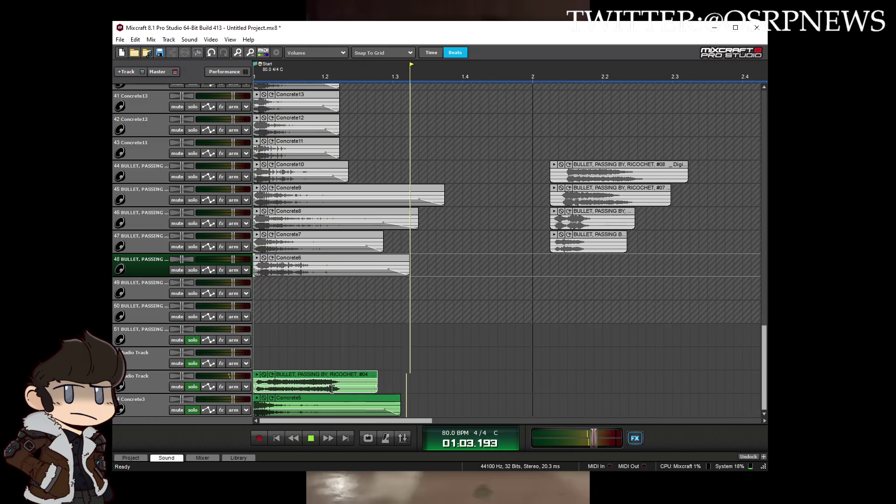
pyautogui.click(120, 39)
pyautogui.moveTo(150, 114)
pyautogui.click(270, 128)
pyautogui.click(438, 274)
pyautogui.scroll(-2, 438, 274)
pyautogui.scroll(-3, 415, 336)
pyautogui.click(413, 336)
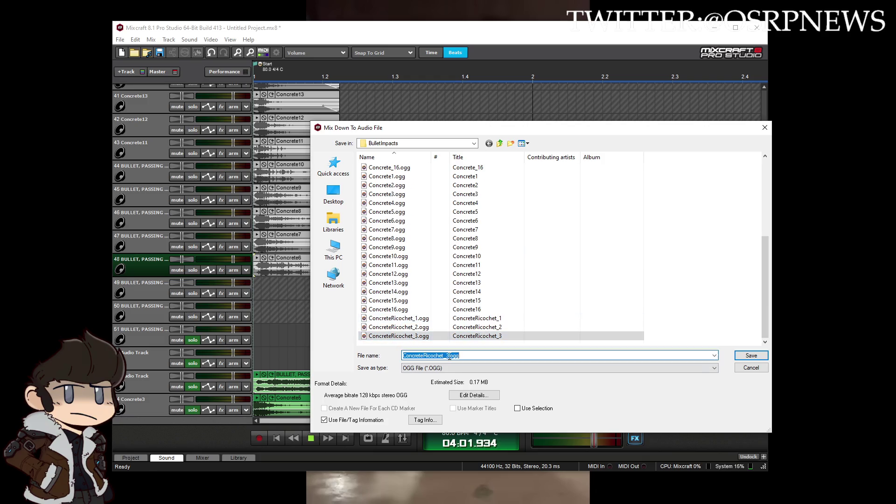
pyautogui.press('Return')
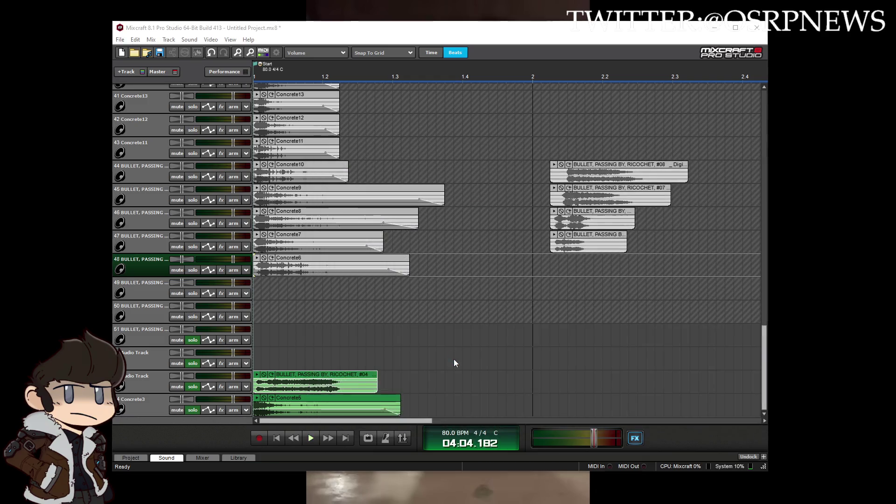
# Step: Move the exported pair near bar 5, bring the track 47 bullet and track 48 concrete clips down, and preview
pyautogui.scroll(-5, 436, 370)
pyautogui.moveTo(325, 406); pyautogui.dragTo(231, 377)
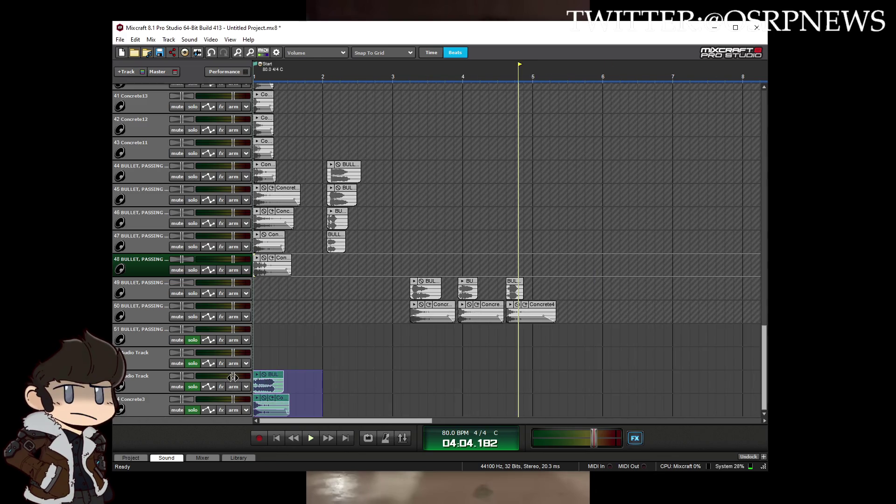
pyautogui.moveTo(284, 399)
pyautogui.mouseDown()
pyautogui.moveTo(610, 305)
pyautogui.moveTo(593, 304)
pyautogui.mouseUp()
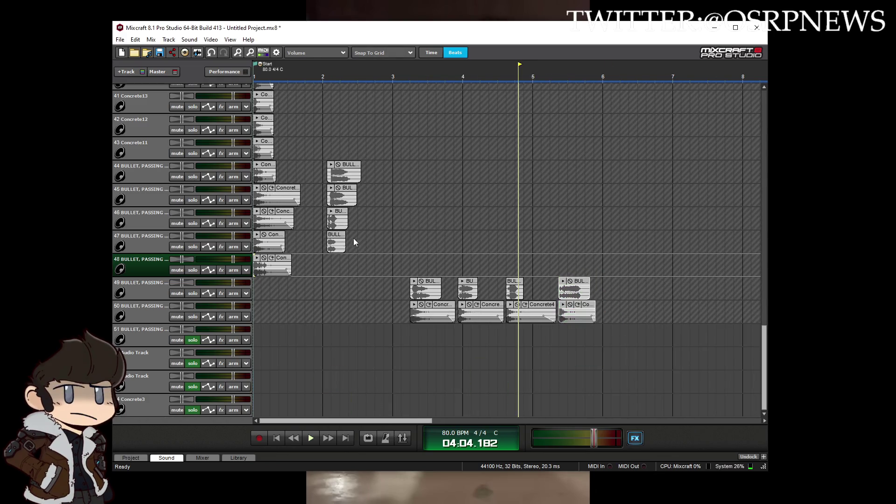
pyautogui.moveTo(336, 237); pyautogui.dragTo(145, 387)
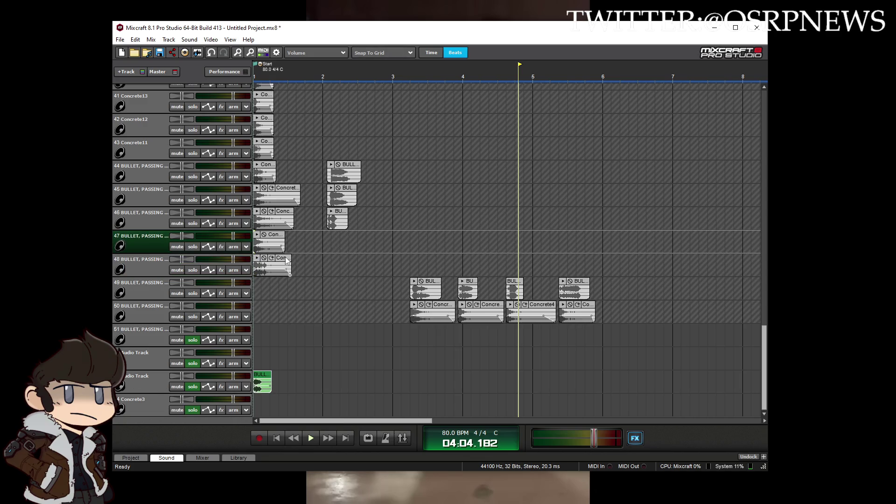
pyautogui.moveTo(286, 260); pyautogui.dragTo(138, 410)
pyautogui.click(309, 439)
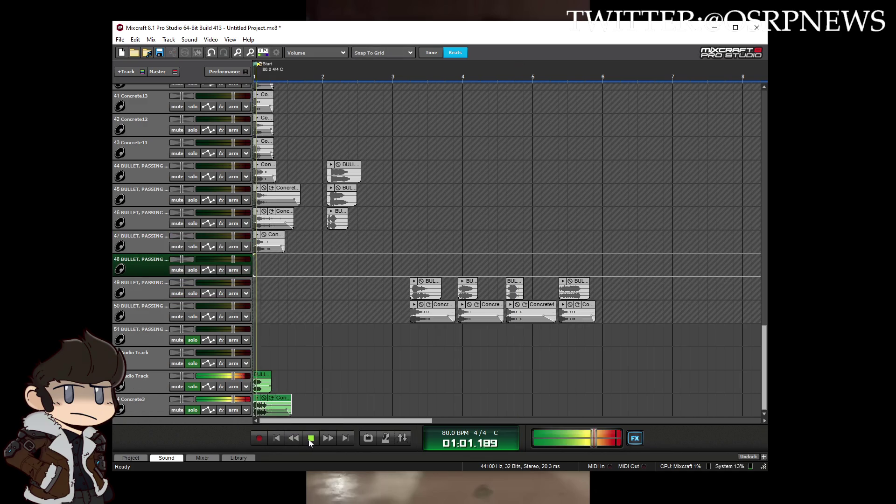
# Step: Offset the ricochet #05 bullet clip slightly after the start of Concrete6, previewing each change
pyautogui.scroll(5, 287, 390)
pyautogui.moveTo(316, 376); pyautogui.dragTo(332, 379)
pyautogui.click(276, 437)
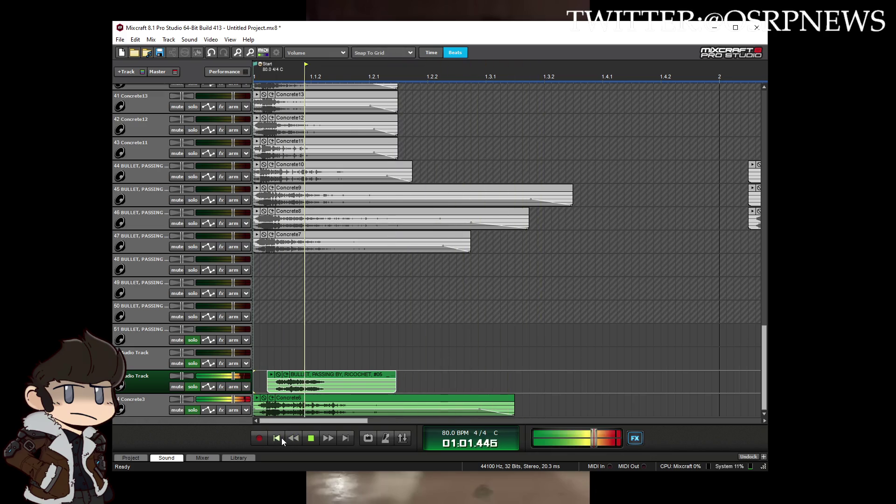
pyautogui.moveTo(286, 374); pyautogui.dragTo(272, 374)
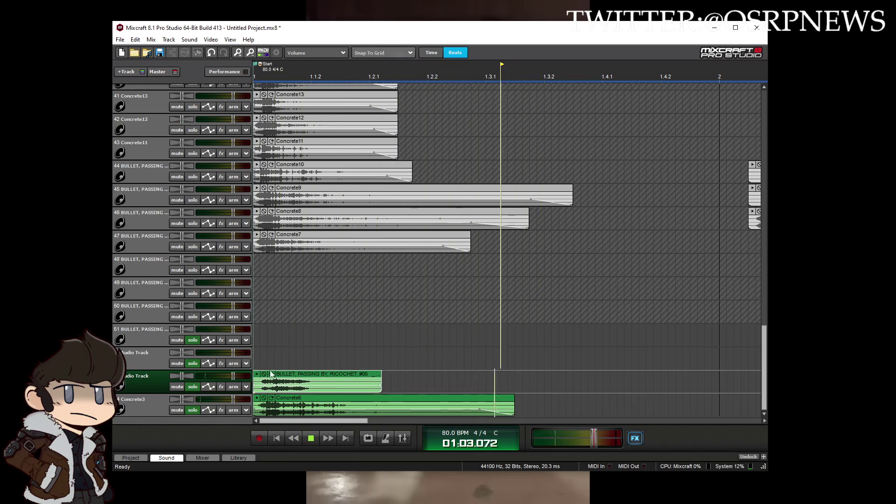
pyautogui.click(277, 439)
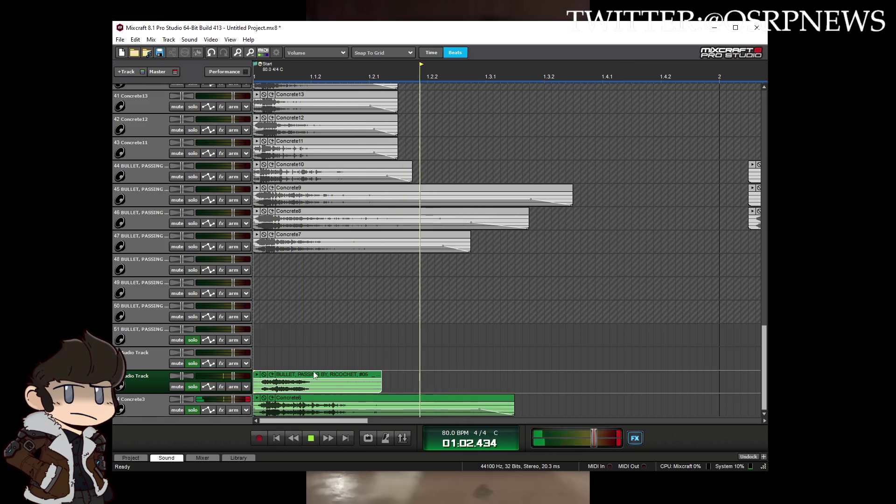
pyautogui.moveTo(324, 372); pyautogui.dragTo(326, 374)
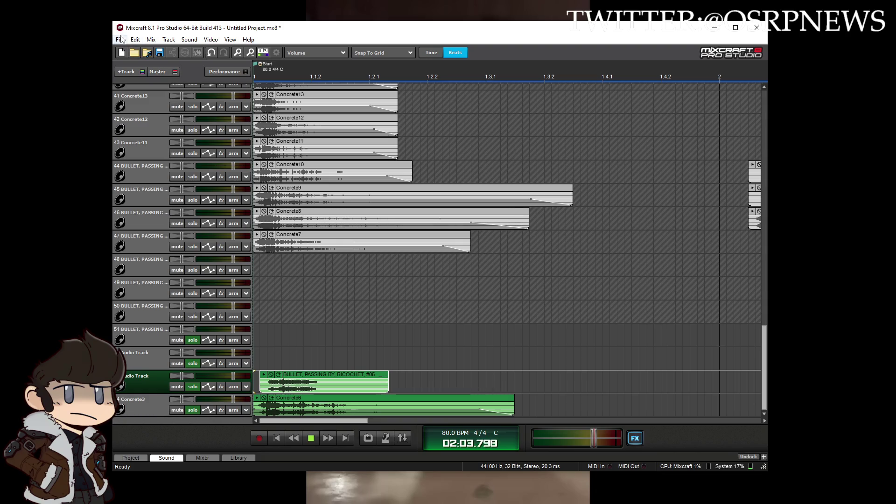
# Step: Mix down the Concrete6 and bullet #05 pair to OGG as ConcreteRicochet_5.ogg
pyautogui.click(120, 40)
pyautogui.moveTo(224, 108)
pyautogui.click(273, 117)
pyautogui.click(450, 270)
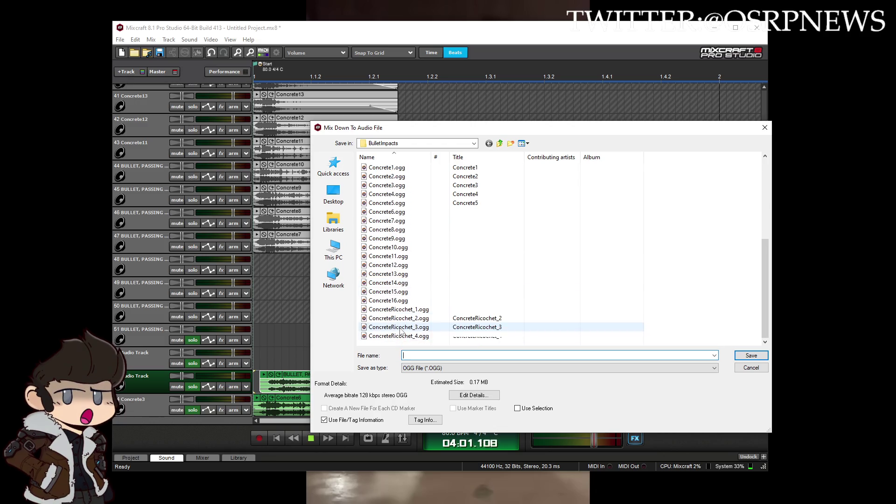
pyautogui.click(398, 336)
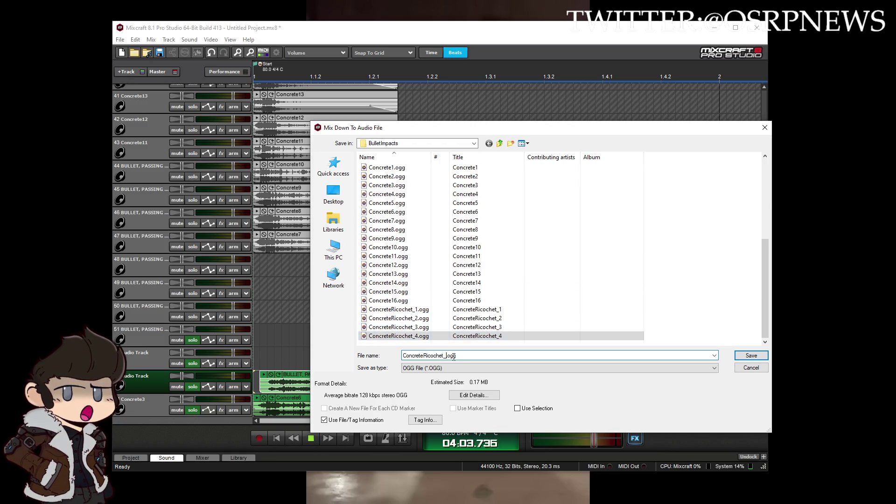
pyautogui.press('Return')
pyautogui.scroll(-3, 423, 371)
pyautogui.scroll(-2, 423, 371)
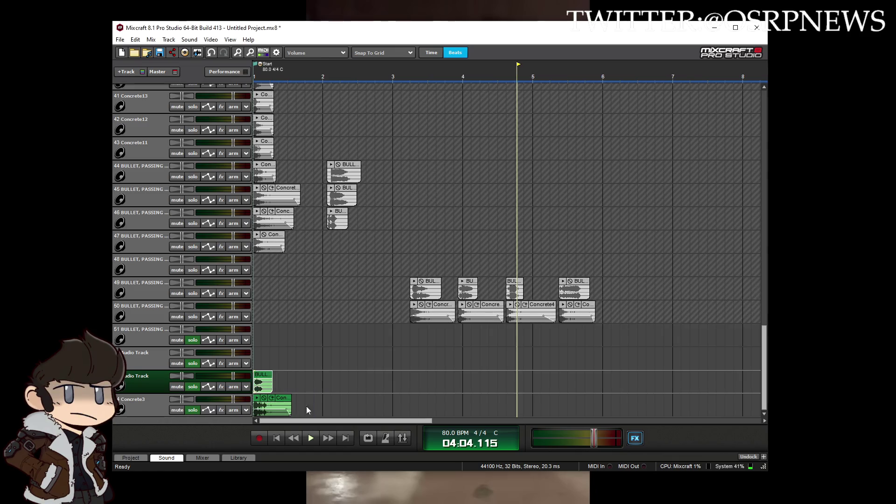
# Step: Move the exported pair near bar 6, bring the track 46 bullet and track 47 Concrete7 clips down, and preview
pyautogui.moveTo(285, 401); pyautogui.dragTo(635, 307)
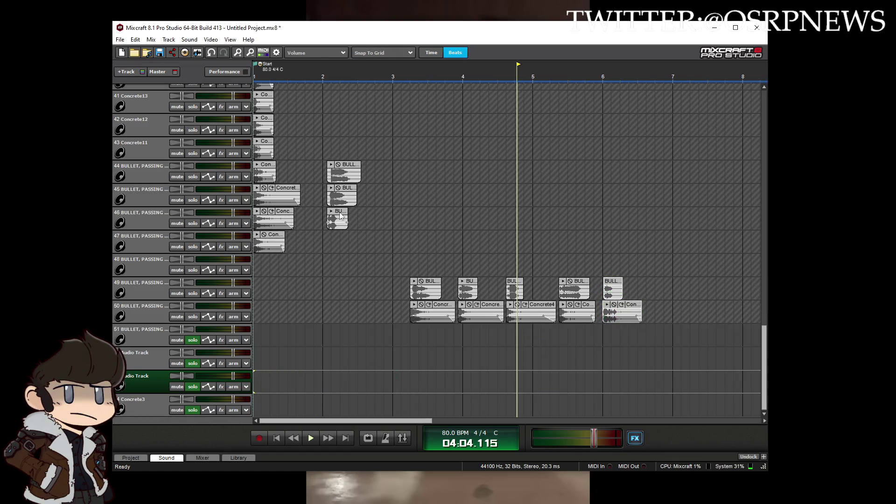
pyautogui.moveTo(340, 215); pyautogui.dragTo(265, 372)
pyautogui.moveTo(275, 235); pyautogui.dragTo(185, 420)
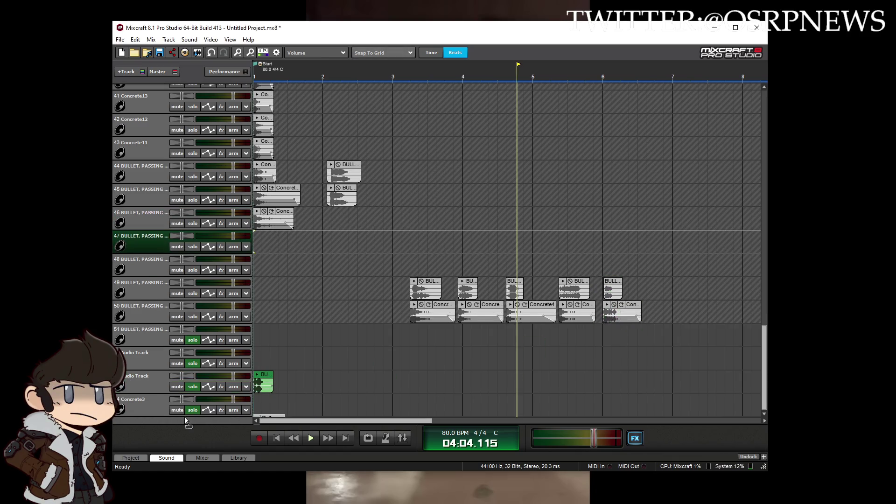
pyautogui.click(310, 437)
# Step: Try delaying the bullet #06 clip, then return it to the start of Concrete7
pyautogui.scroll(5, 334, 371)
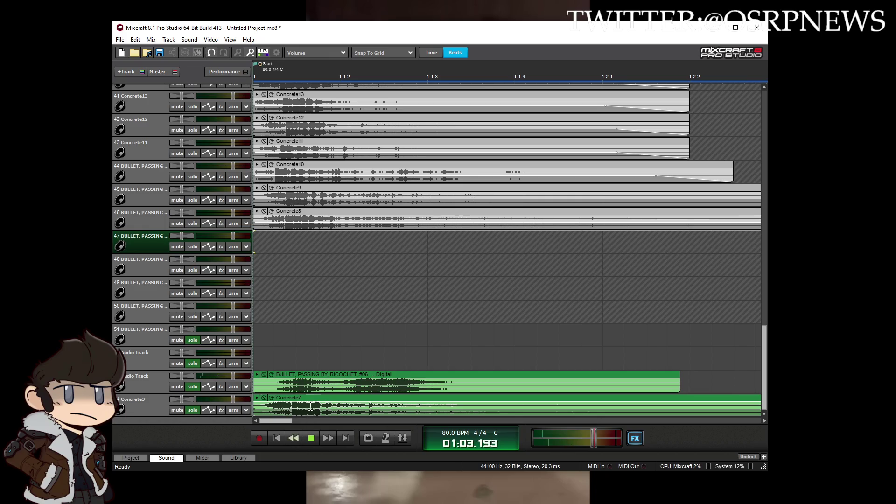
pyautogui.moveTo(319, 378); pyautogui.dragTo(341, 378)
pyautogui.click(276, 438)
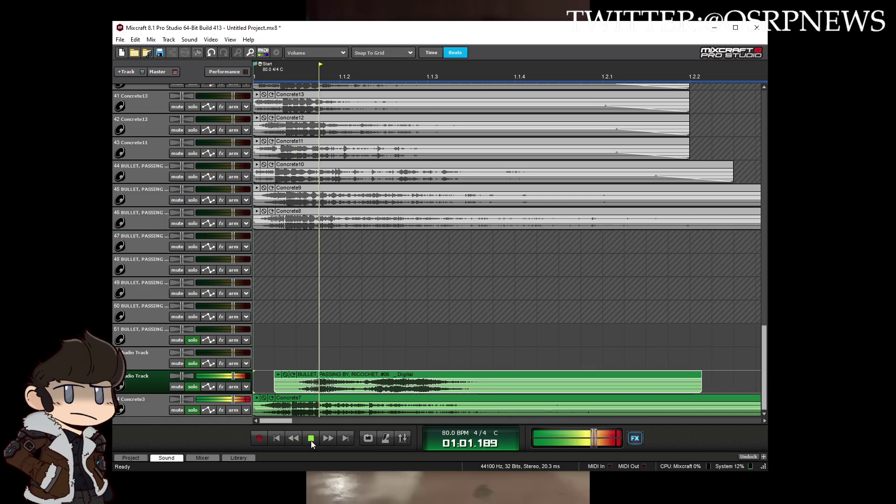
pyautogui.click(310, 437)
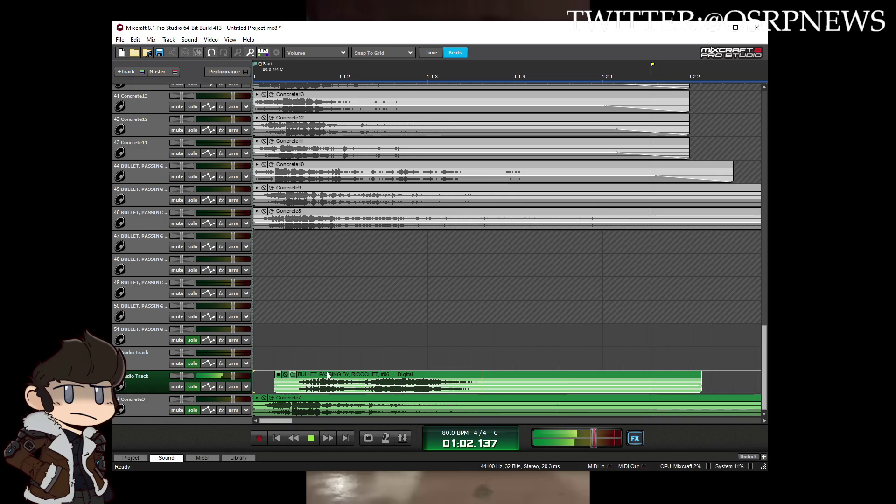
pyautogui.moveTo(302, 376); pyautogui.dragTo(281, 372)
# Step: Mix down the pair to OGG as ConcreteRicochet_6.ogg and move it out near bar 6
pyautogui.click(120, 40)
pyautogui.moveTo(191, 114)
pyautogui.click(266, 118)
pyautogui.click(447, 275)
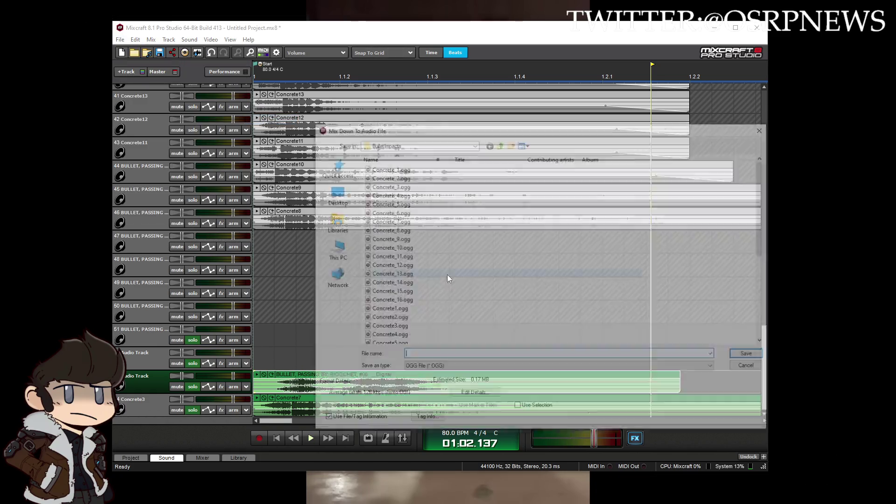
pyautogui.scroll(-6, 434, 294)
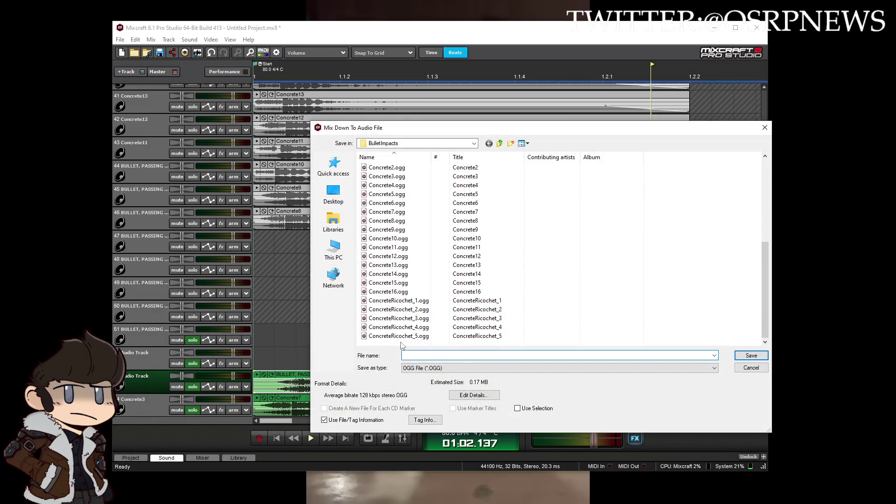
pyautogui.click(434, 335)
pyautogui.doubleClick(447, 356)
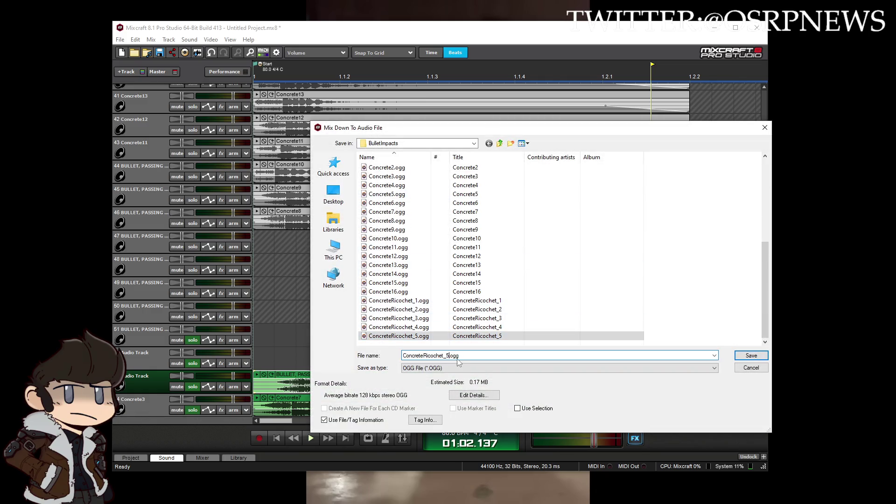
pyautogui.press('Return')
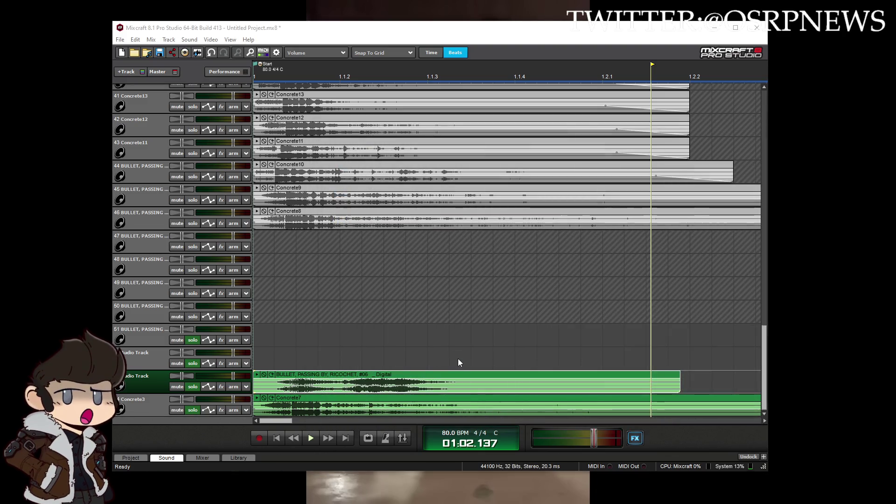
pyautogui.scroll(-3, 464, 336)
pyautogui.scroll(-3, 463, 346)
pyautogui.moveTo(301, 380)
pyautogui.mouseDown()
pyautogui.moveTo(317, 383)
pyautogui.moveTo(472, 314)
pyautogui.moveTo(463, 303)
pyautogui.mouseUp()
# Step: Bring the track 46 Concrete8 clip and the track 45 bullet clip to the bottom tracks and play them
pyautogui.scroll(-2, 315, 383)
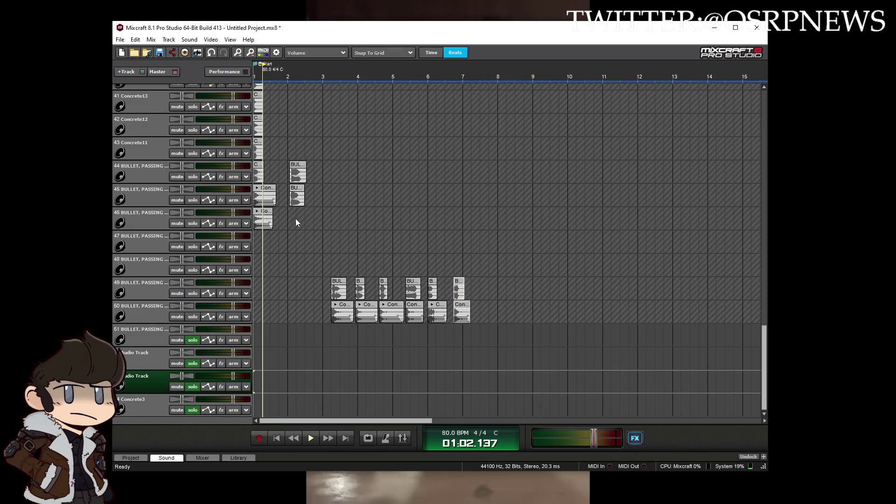
pyautogui.moveTo(266, 213)
pyautogui.mouseDown()
pyautogui.moveTo(264, 359)
pyautogui.moveTo(167, 393)
pyautogui.mouseUp()
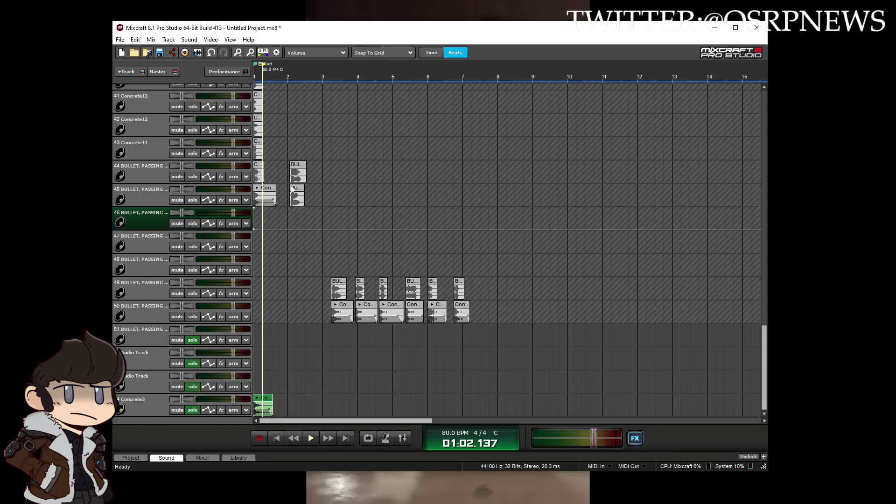
pyautogui.moveTo(291, 188); pyautogui.dragTo(214, 348)
pyautogui.scroll(5, 260, 352)
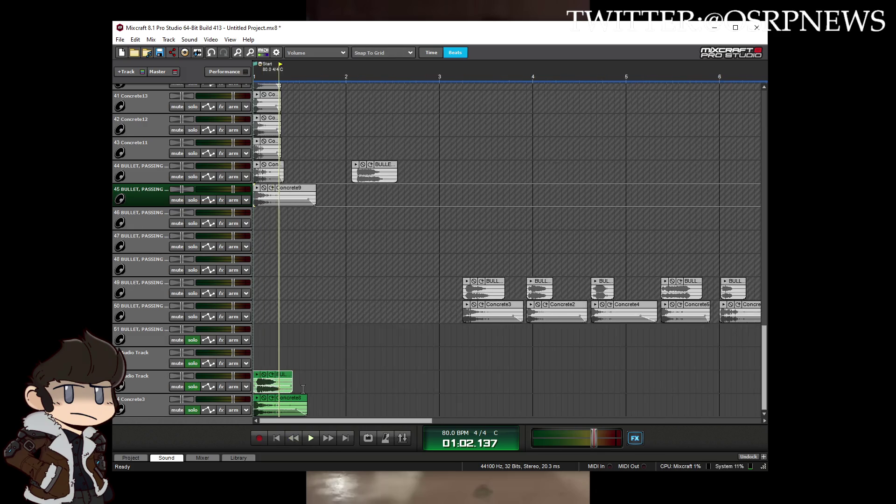
pyautogui.press('space')
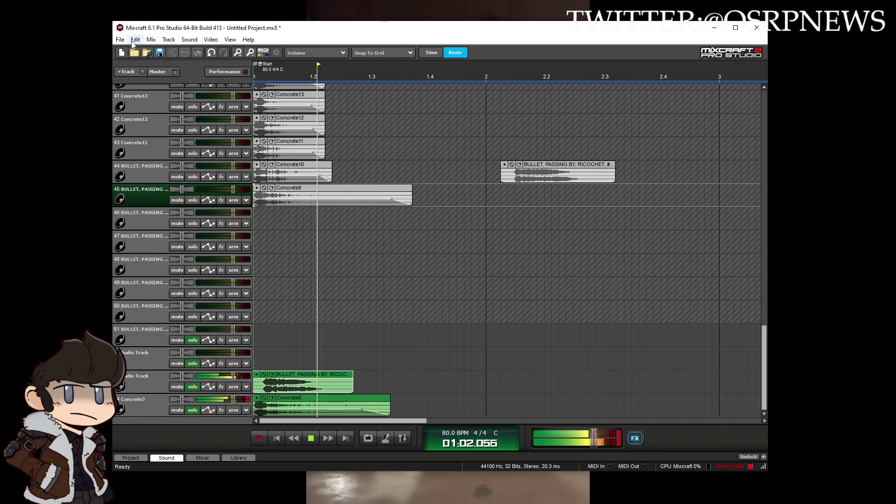
# Step: Mix down the Concrete8 pairing to OGG as ConcreteRicochet_7.ogg
pyautogui.click(119, 39)
pyautogui.moveTo(220, 108)
pyautogui.click(265, 118)
pyautogui.click(441, 267)
pyautogui.scroll(-1, 416, 332)
pyautogui.click(413, 336)
pyautogui.click(460, 356)
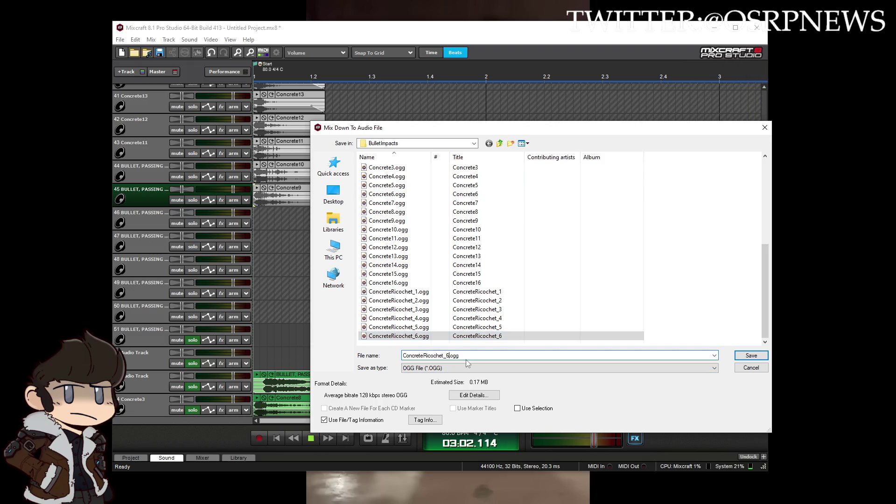
pyautogui.press('Return')
pyautogui.scroll(-3, 434, 366)
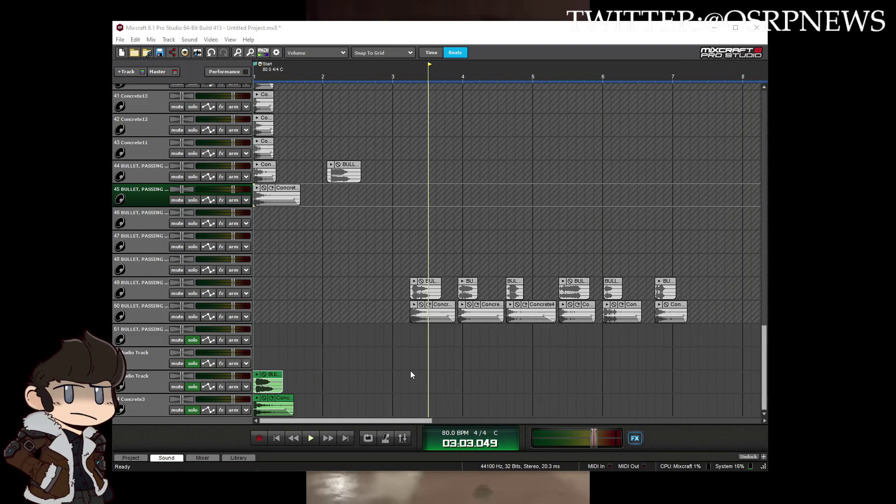
# Step: Clear the previous pair and bring Concrete9 and the bullet ricochet clip to the bottom tracks, then play
pyautogui.scroll(-1, 412, 400)
pyautogui.moveTo(335, 415)
pyautogui.mouseDown()
pyautogui.moveTo(260, 399)
pyautogui.moveTo(569, 305)
pyautogui.mouseUp()
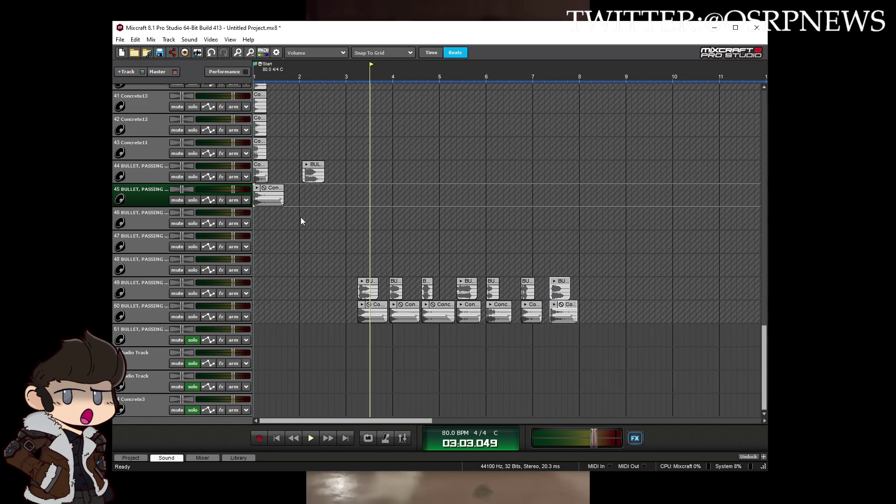
pyautogui.moveTo(278, 191); pyautogui.dragTo(277, 401)
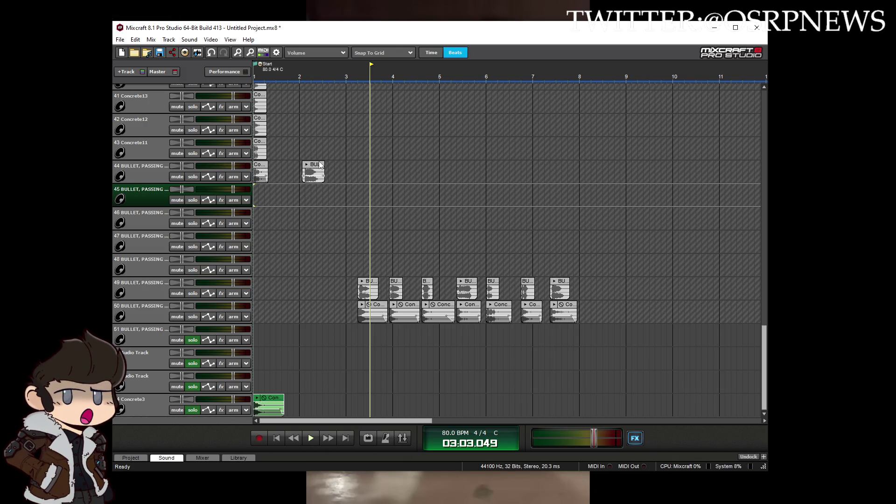
pyautogui.moveTo(317, 168); pyautogui.dragTo(197, 347)
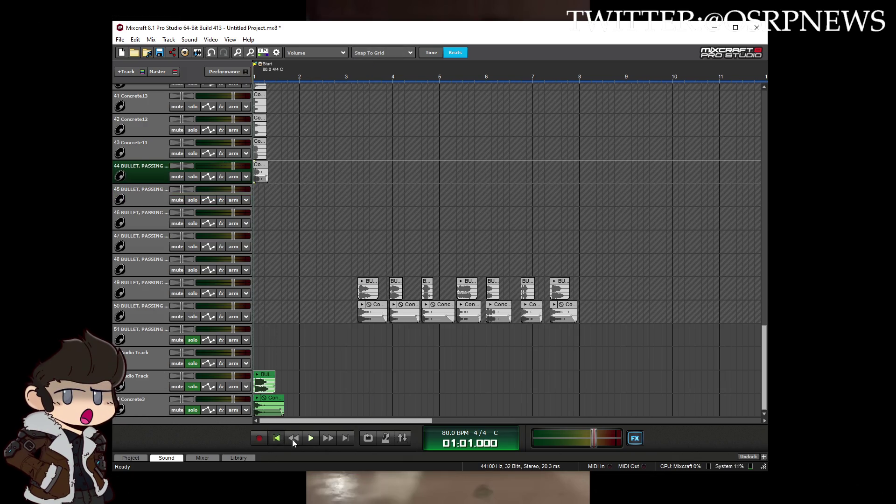
pyautogui.press('space')
pyautogui.scroll(5, 290, 352)
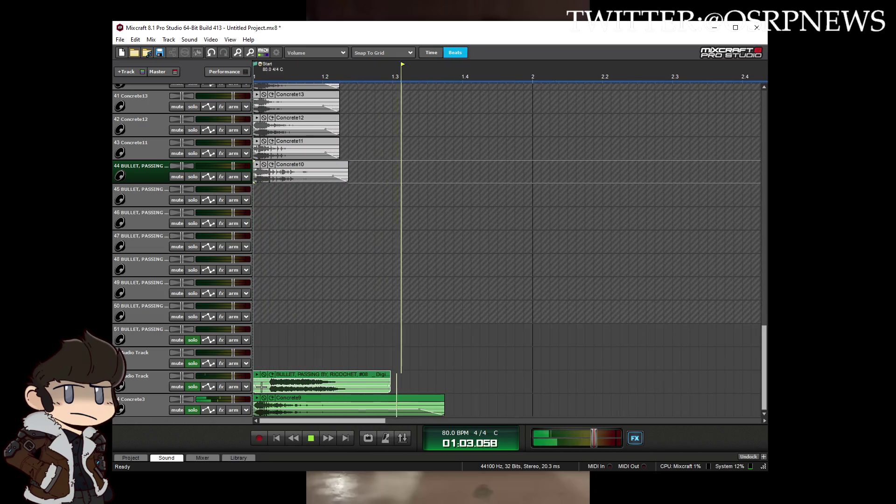
# Step: Adjust the bullet clip to start slightly after bar 1, previewing from the beginning
pyautogui.moveTo(262, 383); pyautogui.dragTo(255, 383)
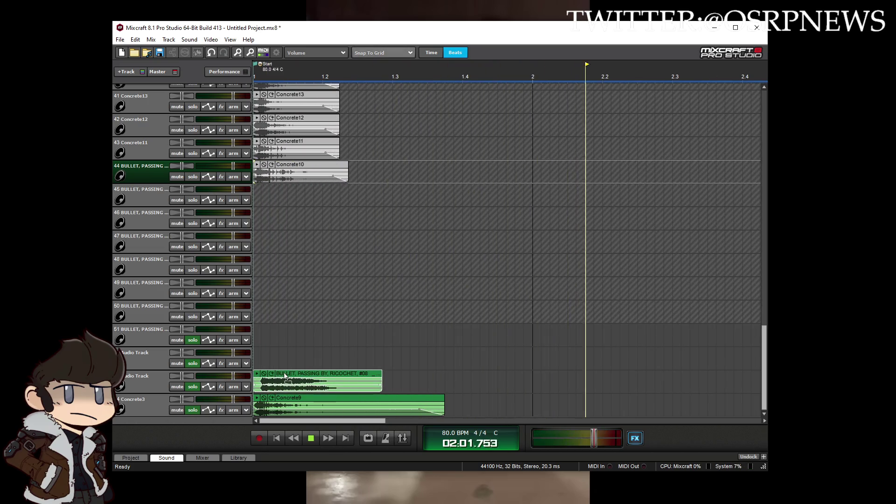
pyautogui.click(279, 439)
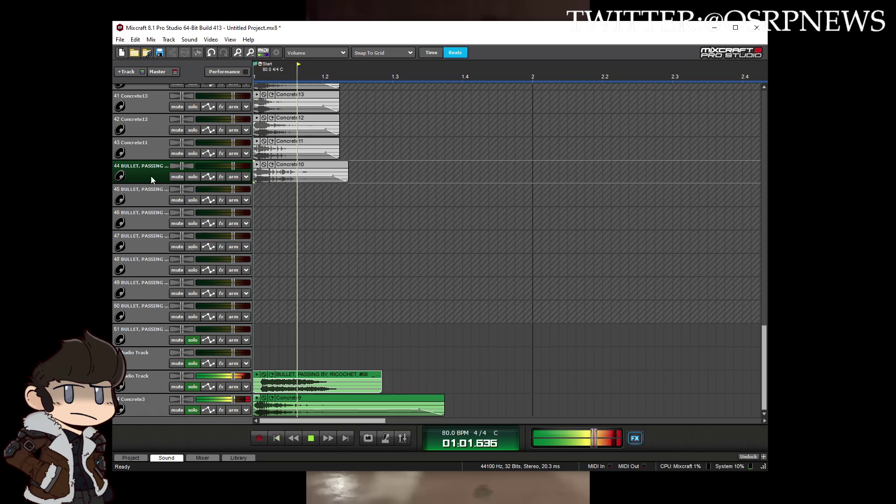
pyautogui.scroll(5, 320, 383)
pyautogui.moveTo(329, 373); pyautogui.dragTo(337, 387)
pyautogui.click(280, 439)
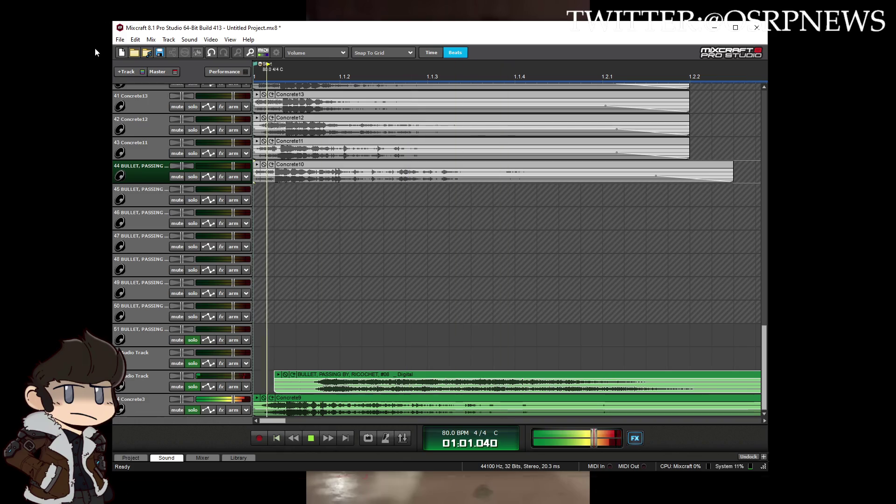
# Step: Mix down the Concrete9 and bullet layer to OGG as ConcreteRicochet_8.ogg
pyautogui.click(120, 39)
pyautogui.moveTo(179, 107)
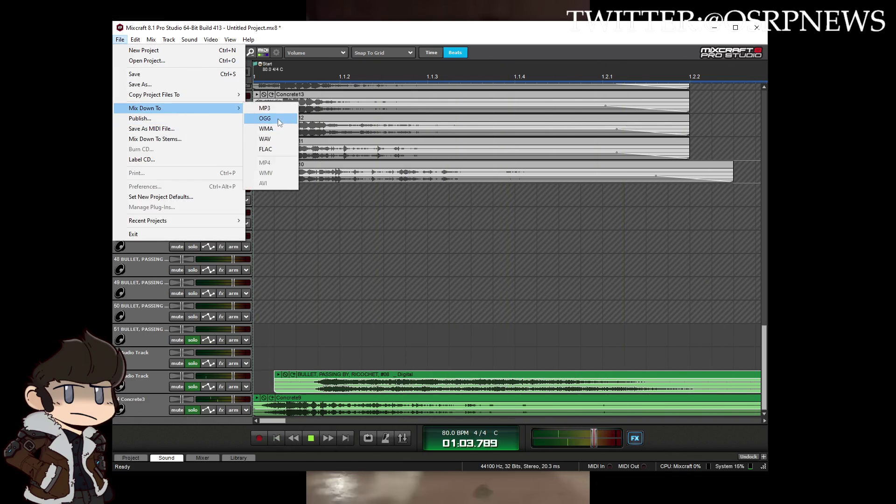
pyautogui.click(278, 118)
pyautogui.click(433, 268)
pyautogui.scroll(-6, 420, 304)
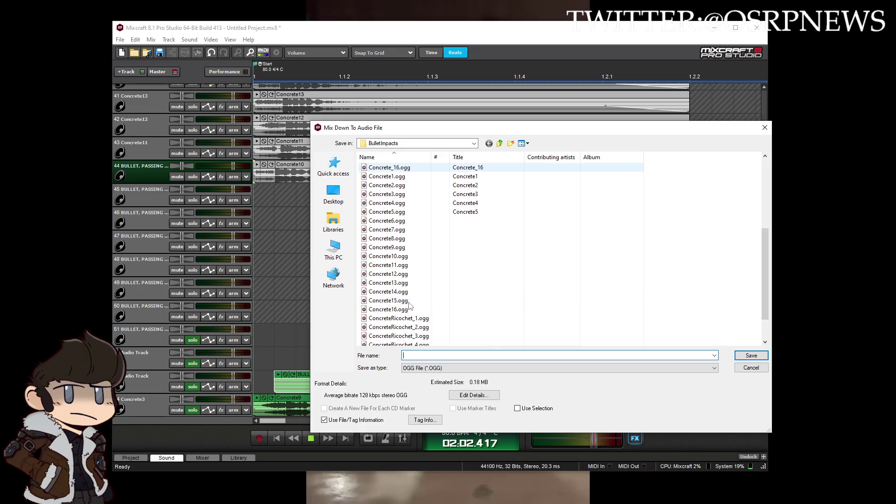
pyautogui.click(410, 337)
pyautogui.click(449, 356)
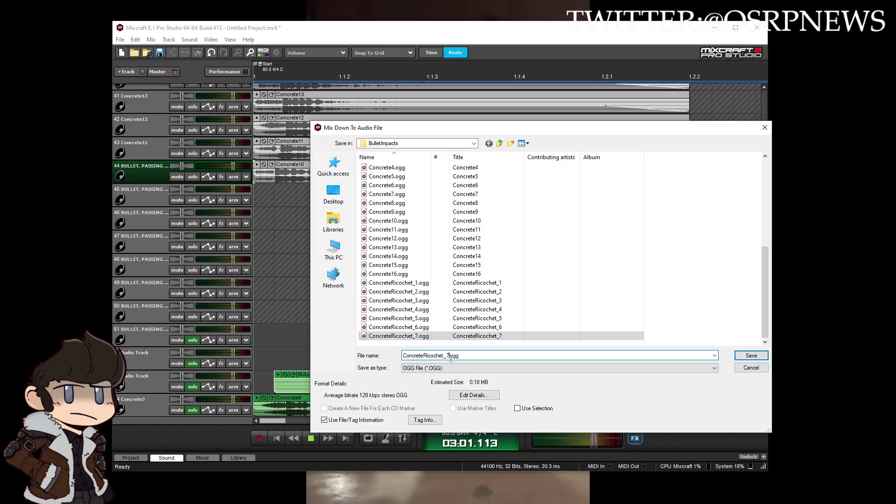
pyautogui.press('Return')
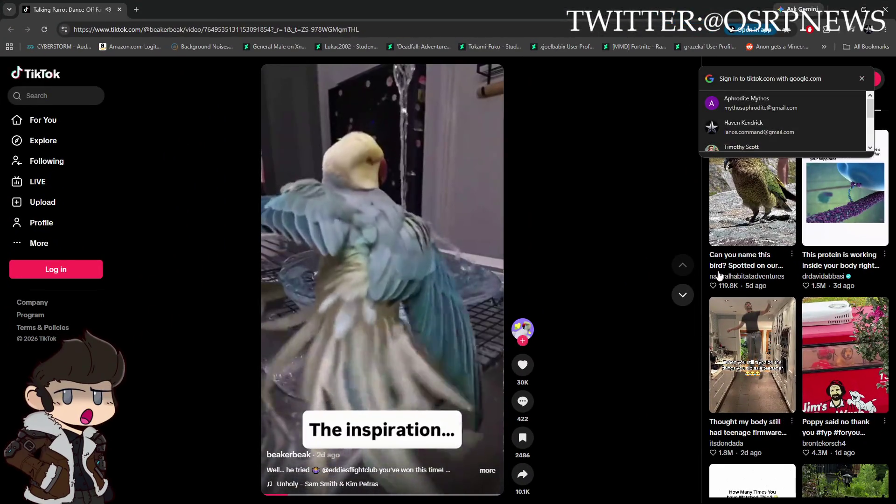
# Step: Close the Google sign-in popup over the TikTok parrot video
pyautogui.click(861, 79)
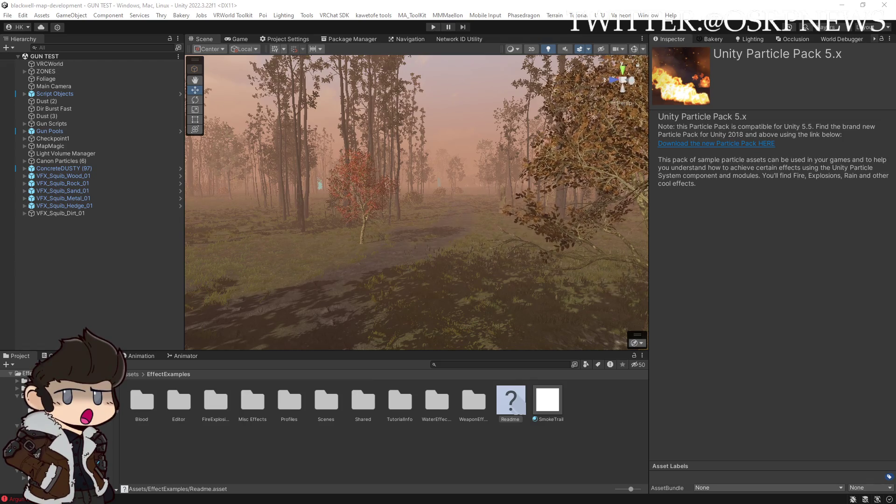
# Step: Turn off scene lighting and fog in the Scene view
pyautogui.moveTo(562, 238)
pyautogui.mouseDown()
pyautogui.moveTo(536, 238)
pyautogui.moveTo(590, 227)
pyautogui.moveTo(469, 263)
pyautogui.moveTo(492, 280)
pyautogui.moveTo(542, 285)
pyautogui.moveTo(561, 301)
pyautogui.moveTo(366, 276)
pyautogui.moveTo(266, 248)
pyautogui.moveTo(302, 310)
pyautogui.moveTo(342, 254)
pyautogui.mouseUp()
pyautogui.click(548, 48)
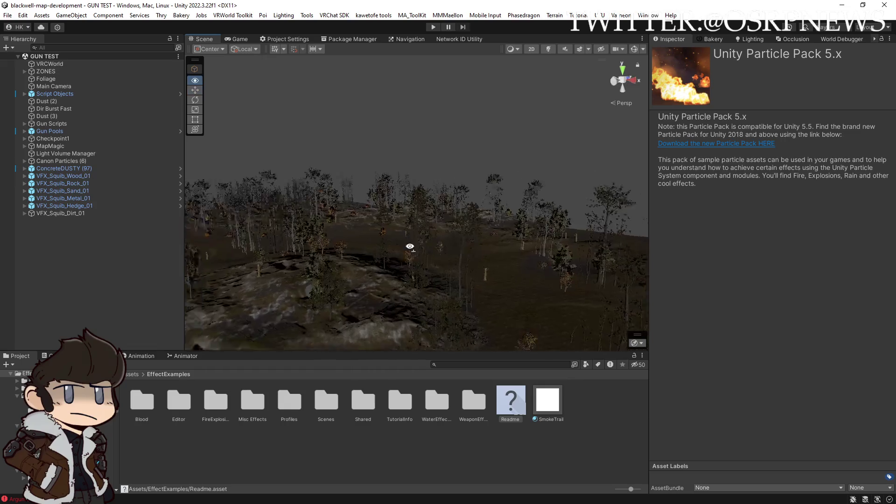
pyautogui.moveTo(426, 201)
pyautogui.mouseDown()
pyautogui.moveTo(262, 202)
pyautogui.moveTo(296, 216)
pyautogui.moveTo(236, 204)
pyautogui.mouseUp()
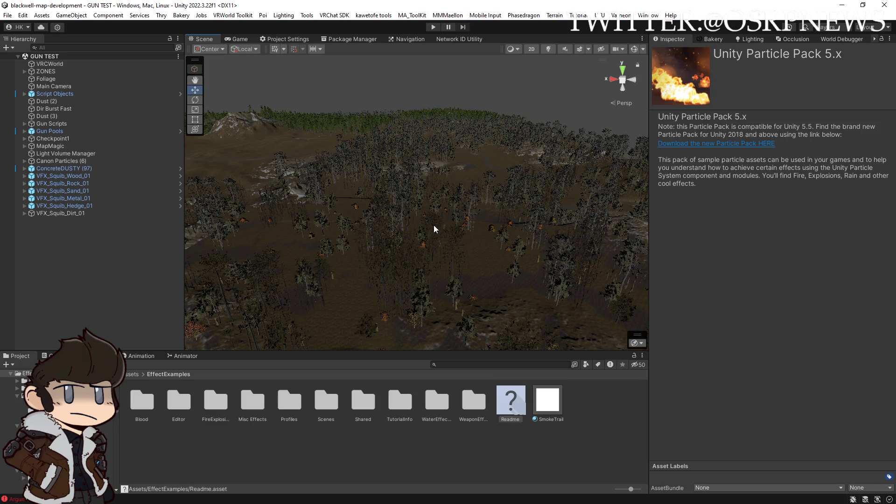
# Step: Select the Main Terrain under MapMagic and set its Tree Distance to 0
pyautogui.click(531, 267)
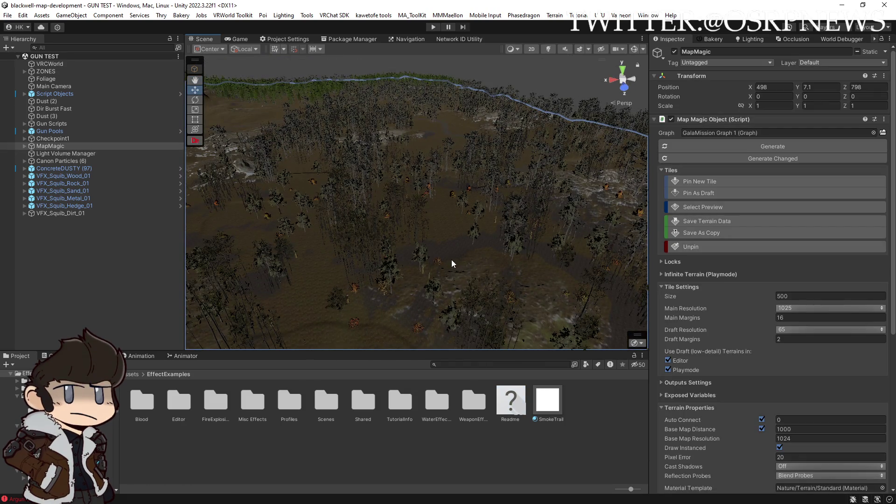
pyautogui.click(500, 252)
pyautogui.moveTo(500, 252); pyautogui.dragTo(480, 255)
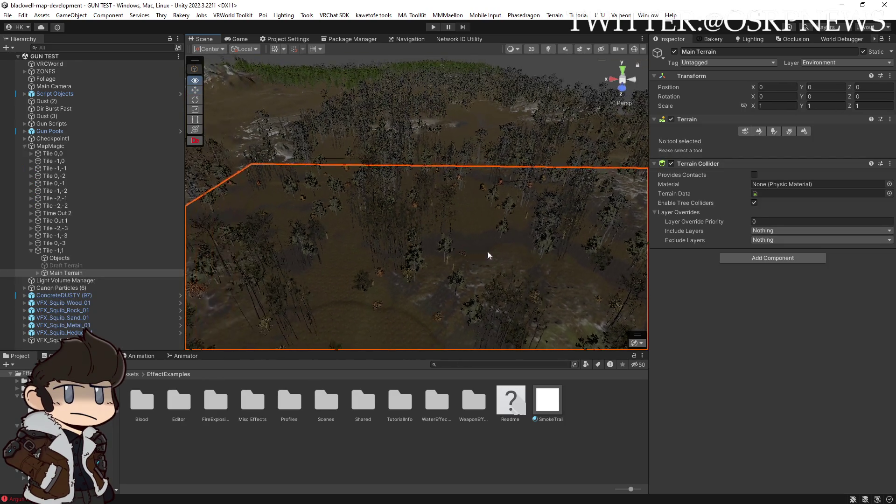
pyautogui.click(789, 131)
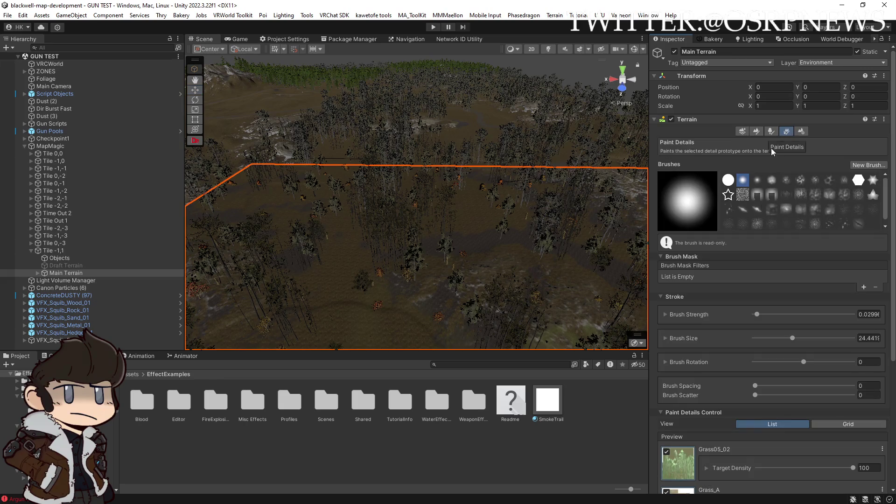
pyautogui.scroll(-4, 746, 245)
pyautogui.scroll(3, 737, 248)
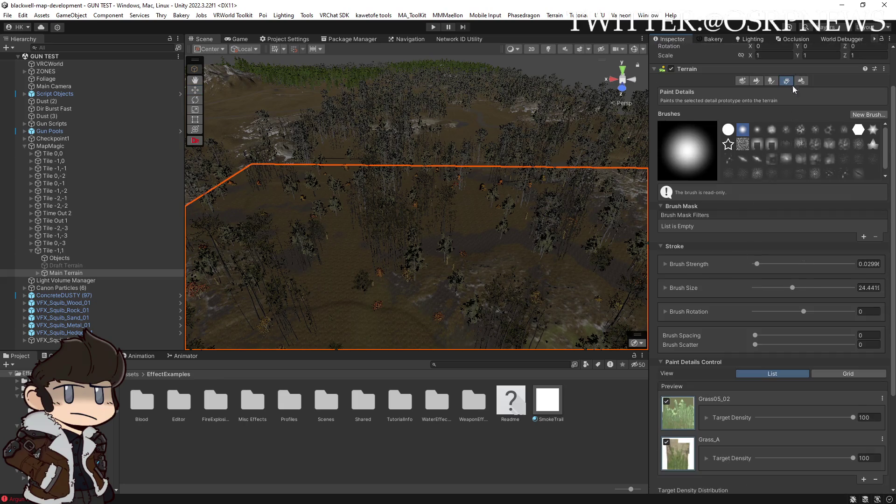
pyautogui.click(801, 81)
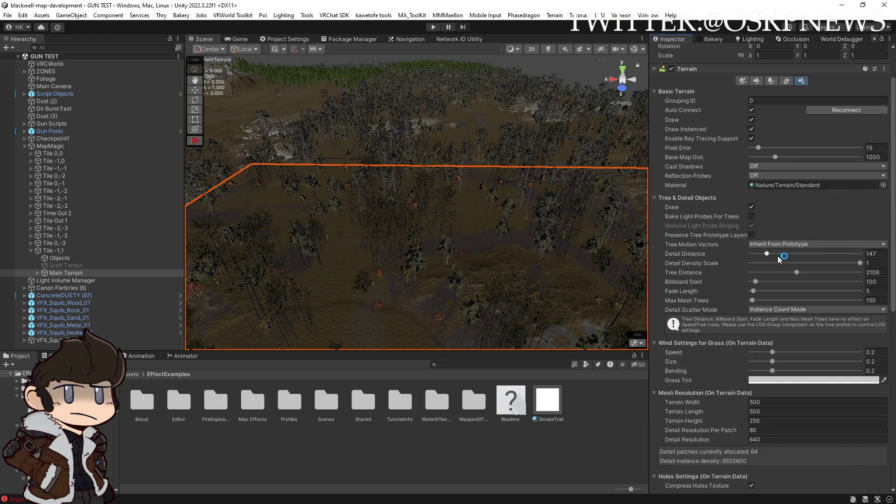
pyautogui.moveTo(758, 273); pyautogui.dragTo(720, 271)
pyautogui.moveTo(537, 210)
pyautogui.mouseDown()
pyautogui.moveTo(524, 200)
pyautogui.moveTo(547, 168)
pyautogui.moveTo(593, 186)
pyautogui.moveTo(560, 178)
pyautogui.moveTo(528, 149)
pyautogui.mouseUp()
# Step: Fly the scene camera over the treeless terrain toward the buildings and crates
pyautogui.press('w')
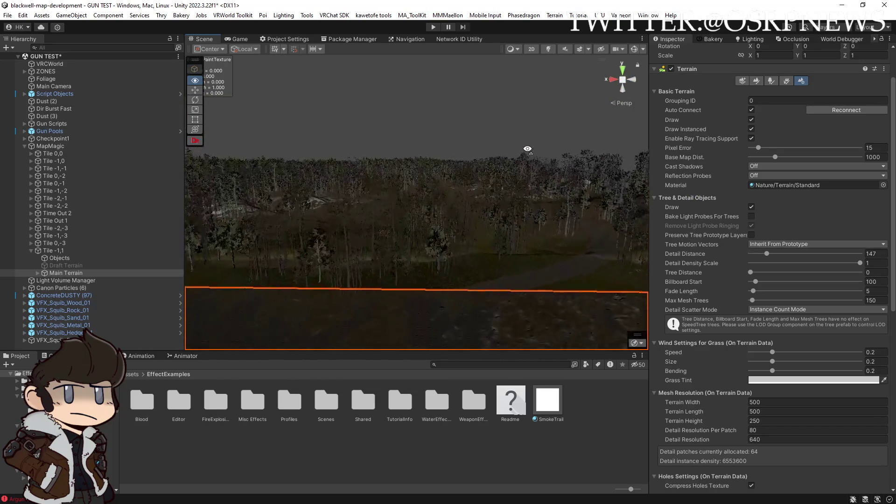
pyautogui.press('w')
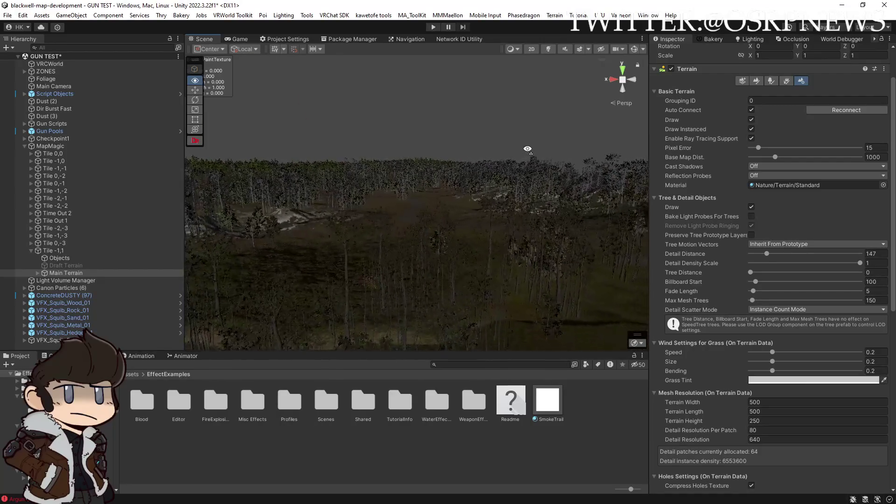
pyautogui.press('w')
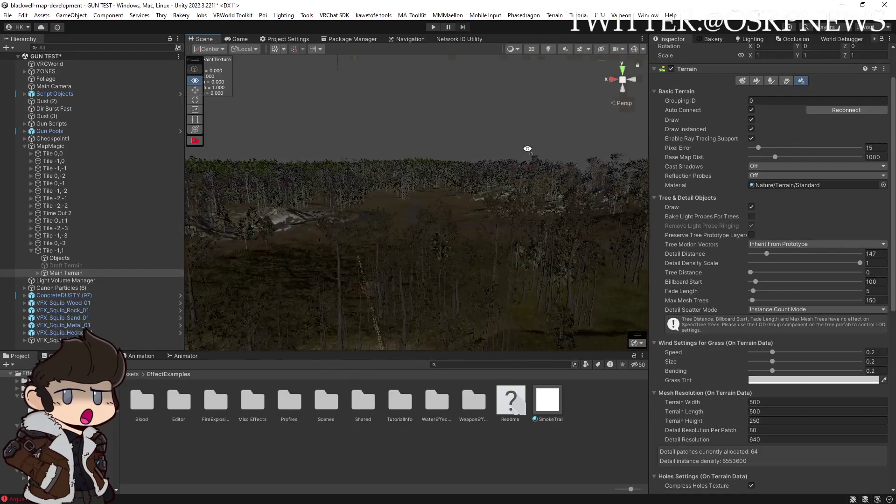
pyautogui.press('s')
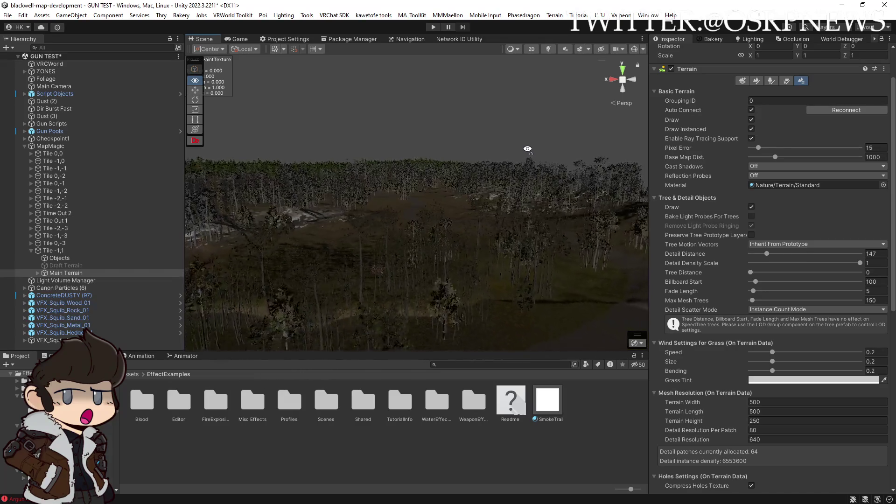
pyautogui.moveTo(526, 145)
pyautogui.mouseDown()
pyautogui.moveTo(352, 165)
pyautogui.moveTo(394, 138)
pyautogui.moveTo(415, 200)
pyautogui.moveTo(584, 214)
pyautogui.moveTo(440, 218)
pyautogui.mouseUp()
pyautogui.press('w')
# Step: Set the M4 (1) gun's Mag Count to 450
pyautogui.click(433, 217)
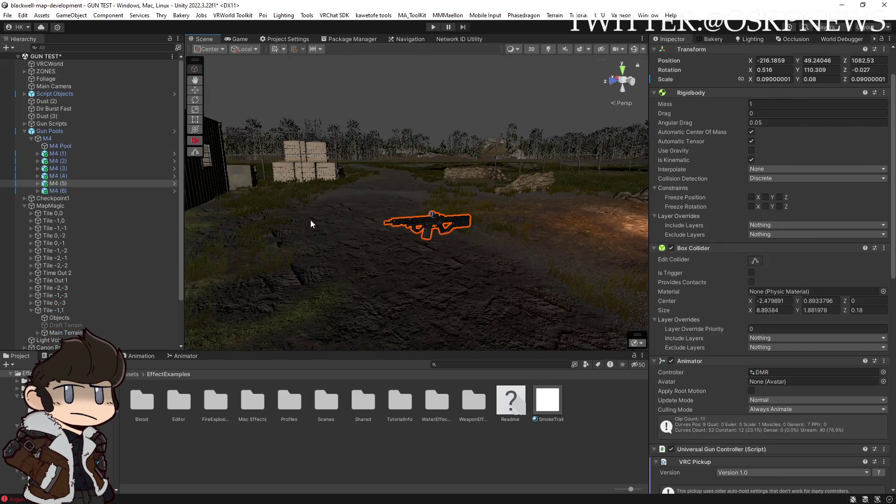
pyautogui.click(66, 161)
pyautogui.scroll(-15, 792, 359)
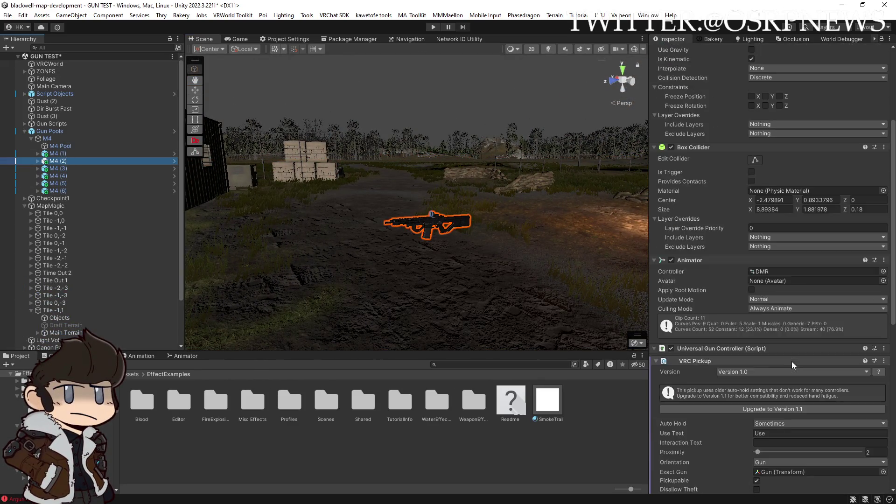
pyautogui.click(38, 161)
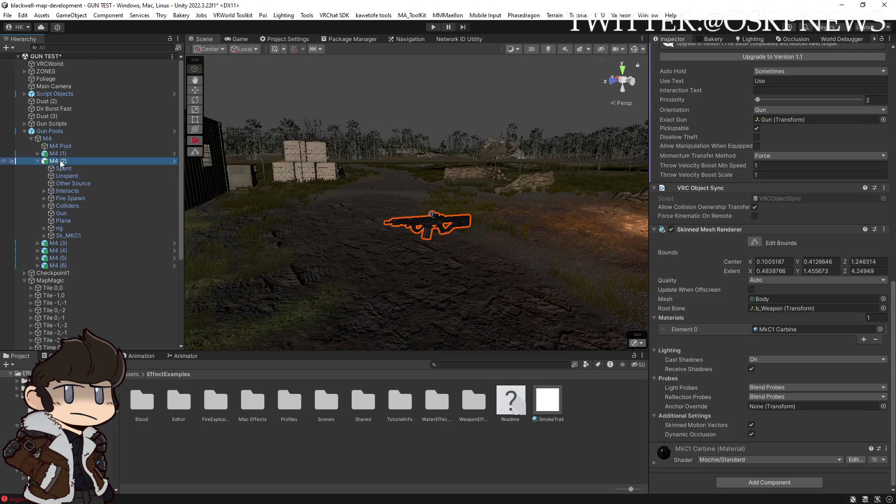
pyautogui.click(58, 154)
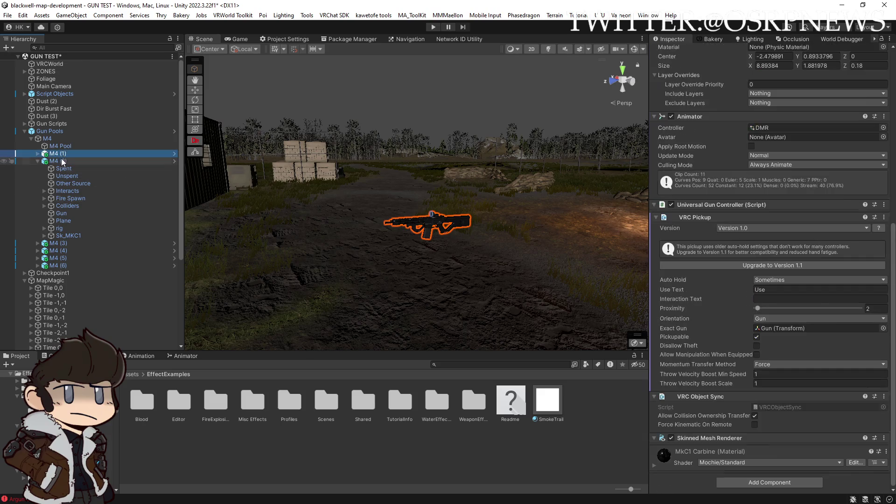
pyautogui.click(58, 160)
pyautogui.click(58, 154)
pyautogui.scroll(-10, 734, 340)
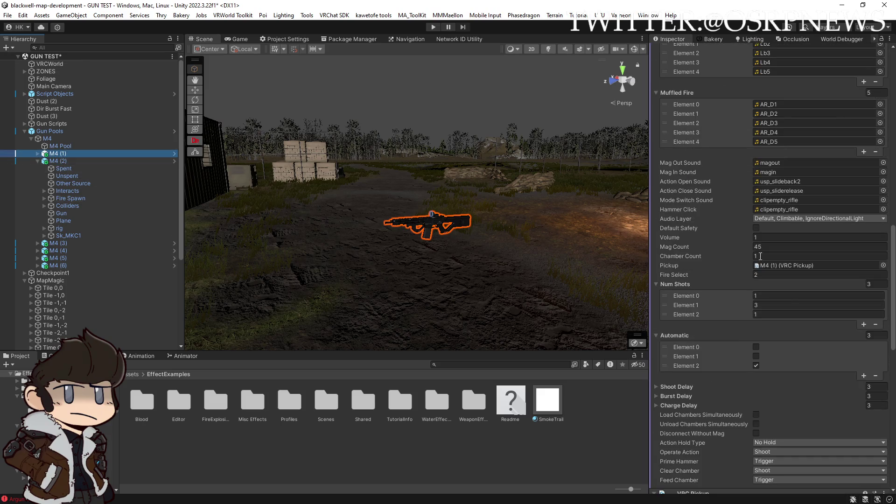
pyautogui.click(769, 246)
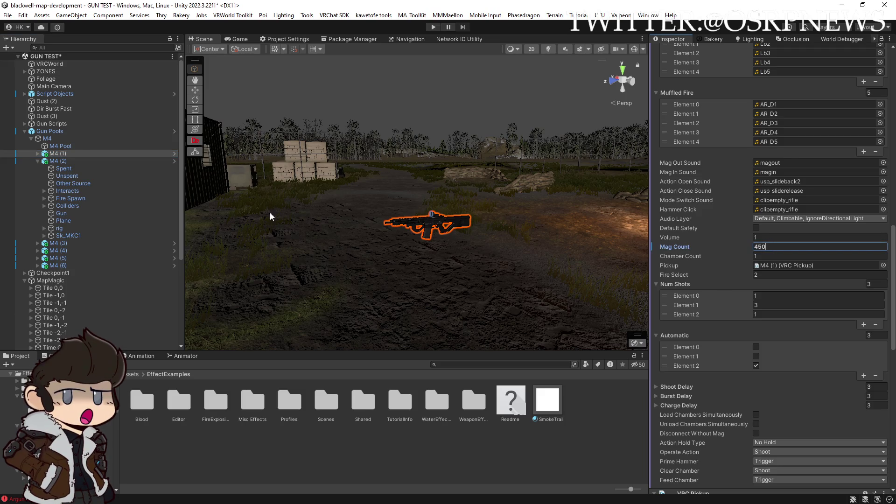
# Step: Set the M4 (2) gun's Mag Count to 450
pyautogui.click(57, 160)
pyautogui.scroll(-5, 777, 326)
pyautogui.scroll(-4, 778, 323)
pyautogui.click(769, 388)
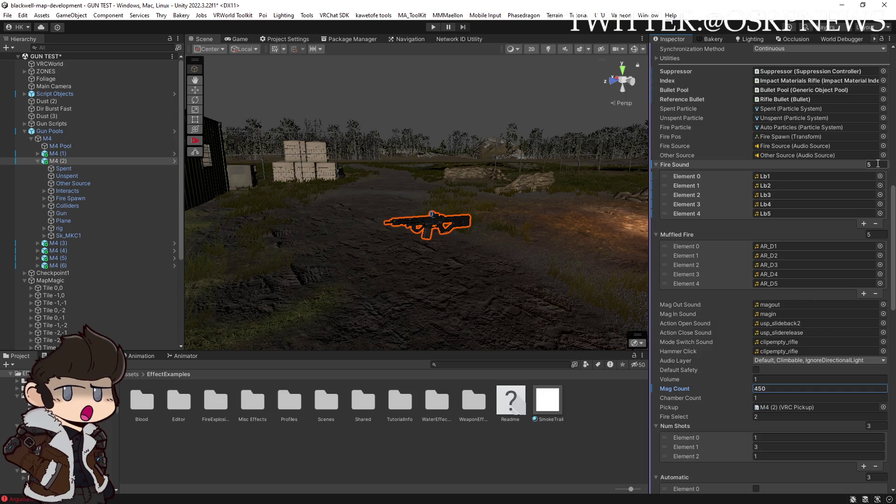
# Step: Clear all five Fire Sound clip slots on M4 (2)
pyautogui.click(843, 177)
pyautogui.press('Delete')
pyautogui.click(830, 186)
pyautogui.press('Delete')
pyautogui.click(818, 195)
pyautogui.press('Delete')
pyautogui.click(815, 205)
pyautogui.press('Delete')
pyautogui.click(813, 214)
pyautogui.press('Delete')
pyautogui.click(794, 247)
# Step: Clear the remaining Muffled Fire clip slots on M4 (2)
pyautogui.press('Delete')
pyautogui.click(793, 256)
pyautogui.press('Delete')
pyautogui.click(791, 265)
pyautogui.press('Delete')
pyautogui.click(791, 274)
pyautogui.press('Delete')
pyautogui.press('Delete')
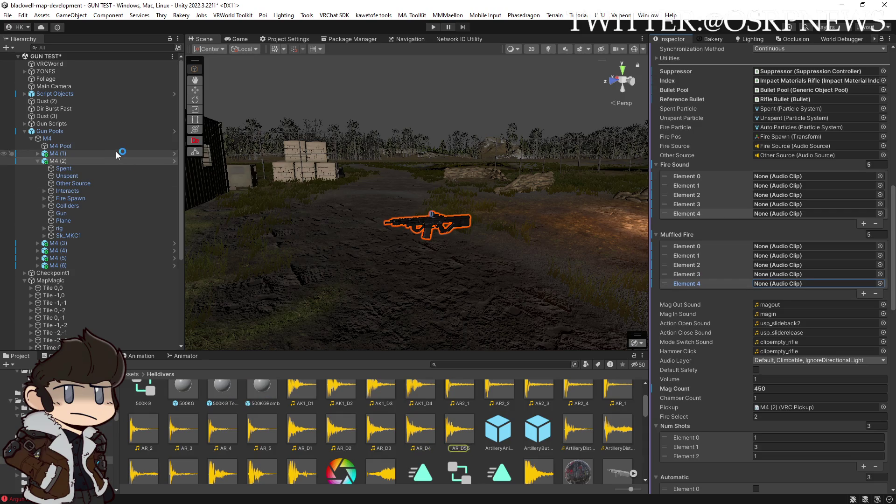
pyautogui.click(106, 49)
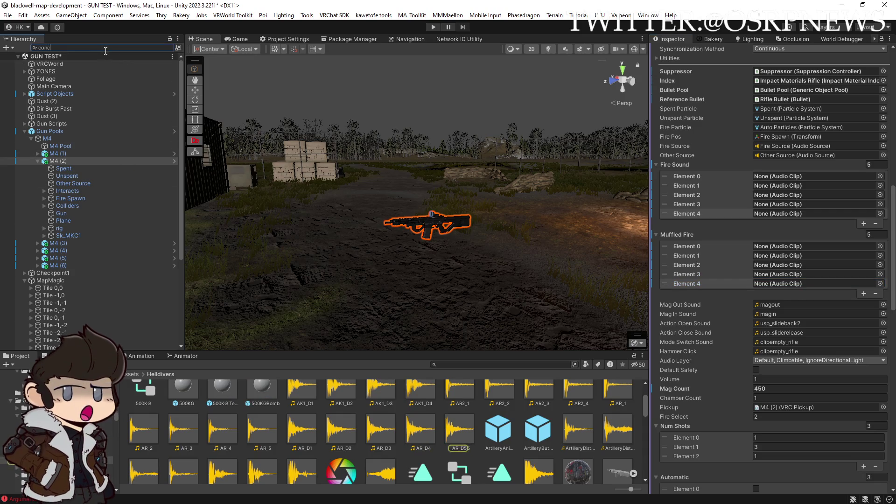
# Step: Search the Hierarchy for 'concret', open the Concrete Impact prefab and select its Audio child
pyautogui.write('concret')
pyautogui.click(87, 73)
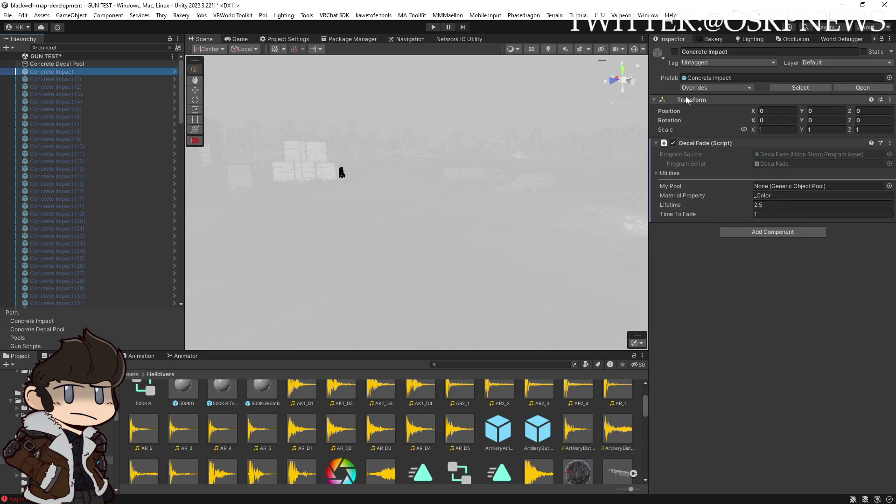
pyautogui.click(867, 87)
pyautogui.click(31, 76)
pyautogui.click(57, 83)
# Step: Reveal the Impact Sound clip list and locate Concrete_9 in the BulletHits folder
pyautogui.scroll(-10, 733, 374)
pyautogui.scroll(-1, 721, 342)
pyautogui.click(770, 413)
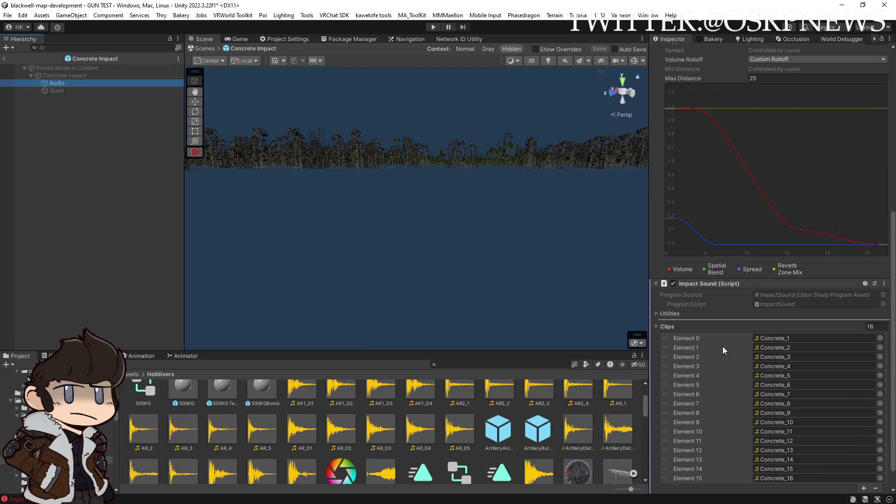
pyautogui.scroll(-3, 508, 404)
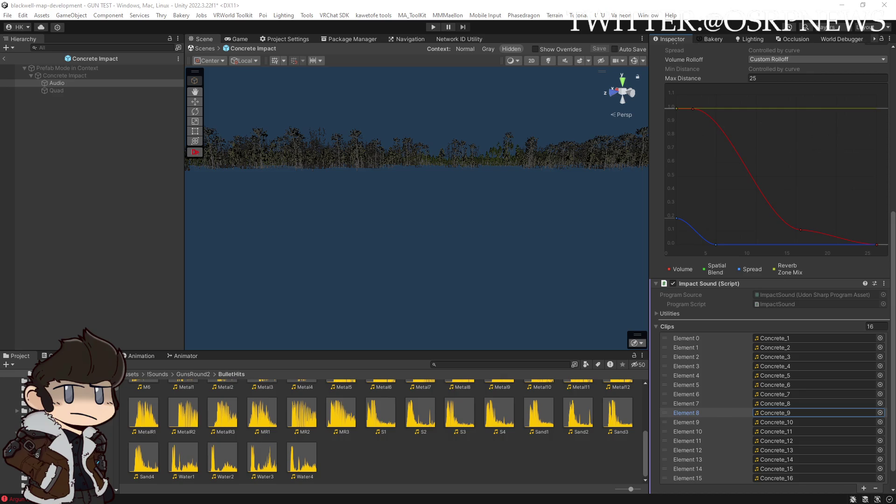
pyautogui.moveTo(361, 467); pyautogui.dragTo(356, 462)
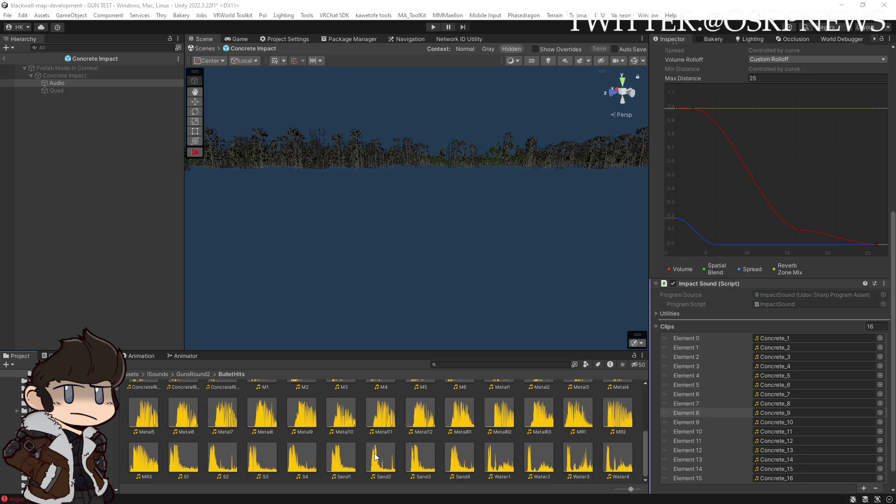
pyautogui.scroll(3, 374, 456)
# Step: Enable Load In Background and Preload Audio Data on ConcreteRicochet_1–8, apply, and exit Prefab Mode
pyautogui.click(500, 448)
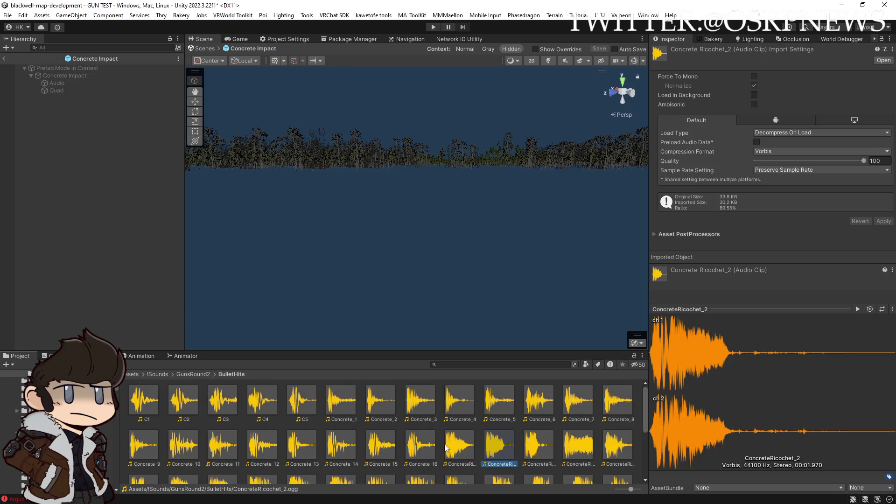
pyautogui.click(453, 446)
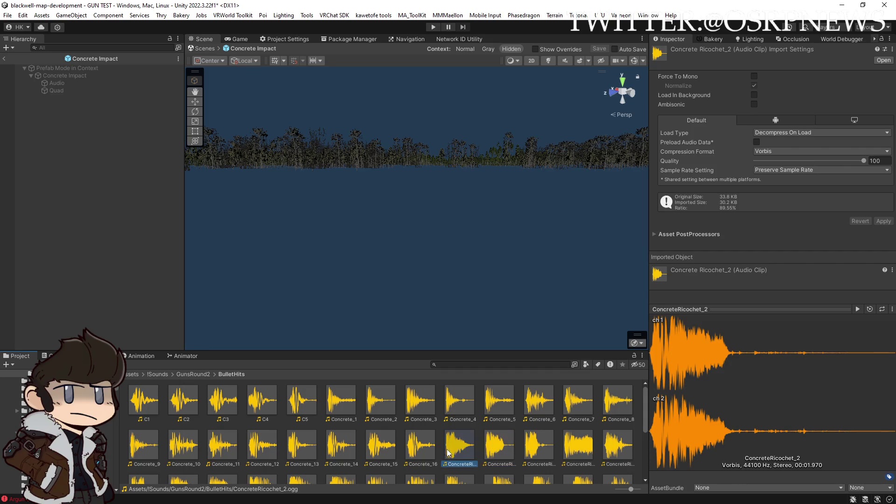
pyautogui.scroll(-1, 457, 445)
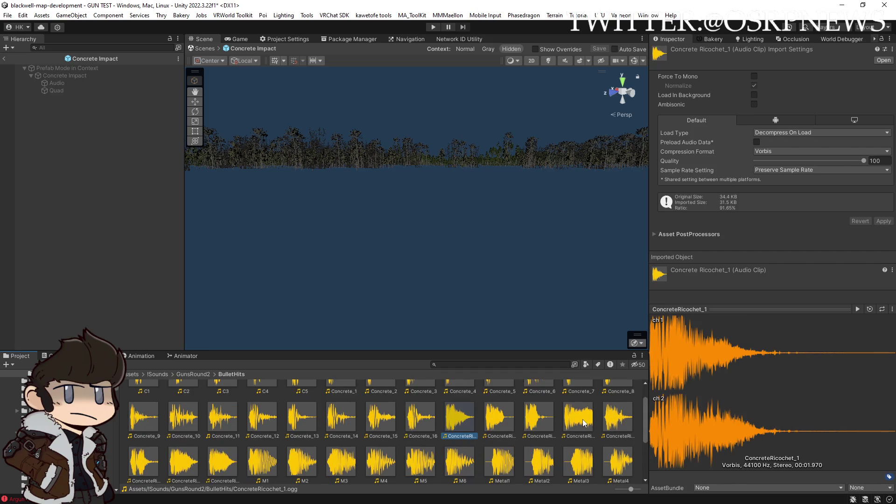
pyautogui.scroll(-1, 280, 460)
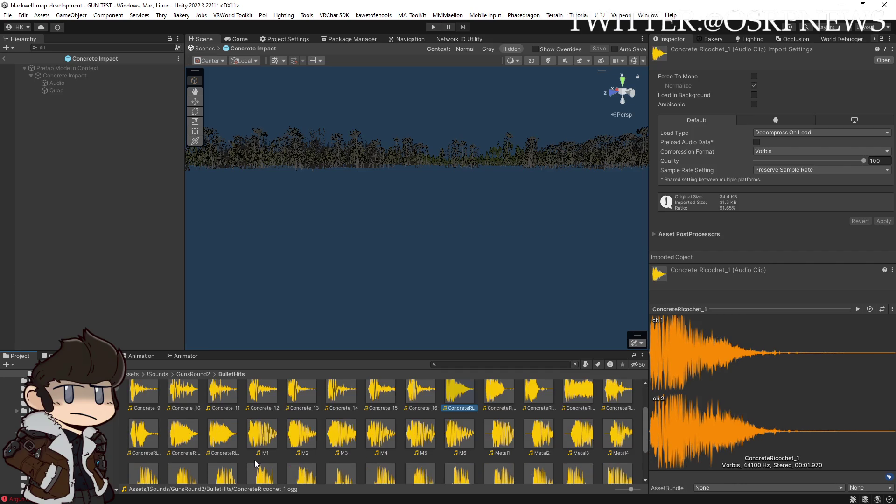
pyautogui.keyDown('shift'); pyautogui.click(229, 438); pyautogui.keyUp('shift')
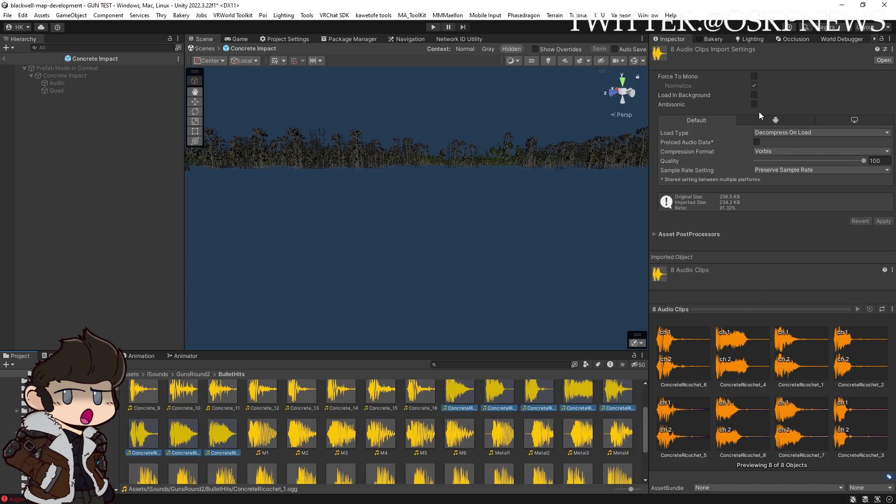
pyautogui.click(754, 94)
pyautogui.click(756, 142)
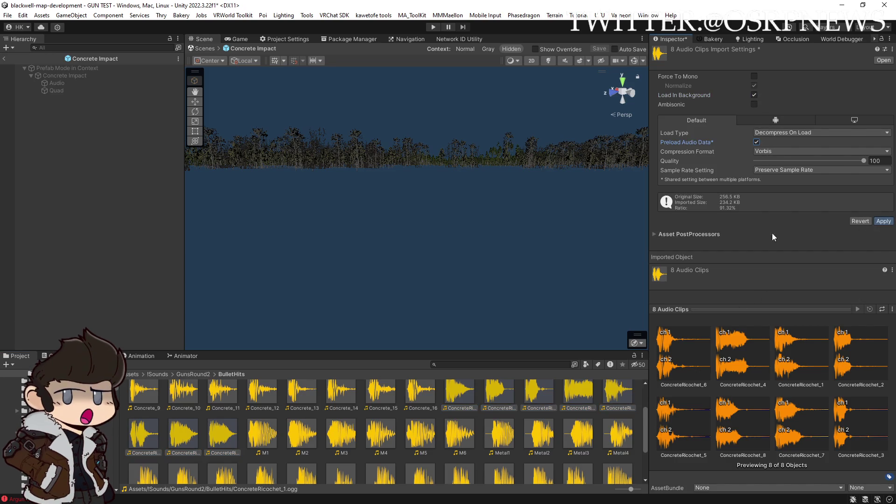
pyautogui.click(883, 221)
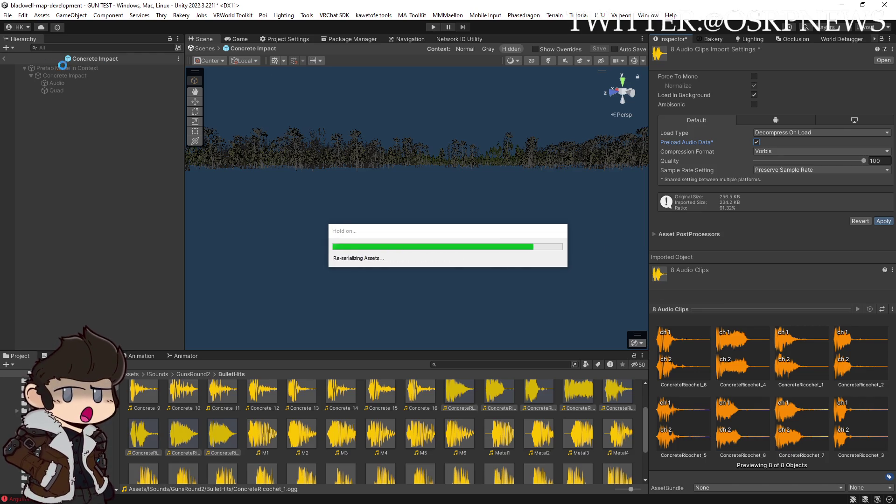
pyautogui.click(4, 60)
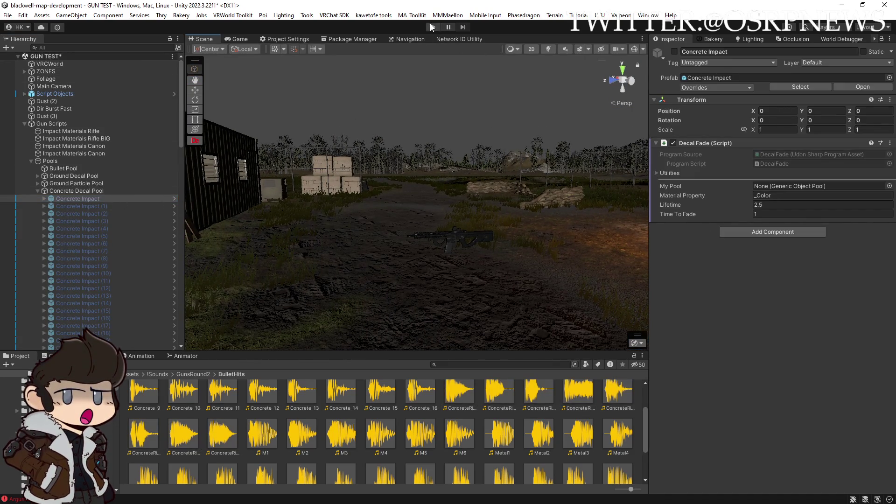
# Step: Save the GUN TEST scene with Ctrl+S
pyautogui.click(430, 27)
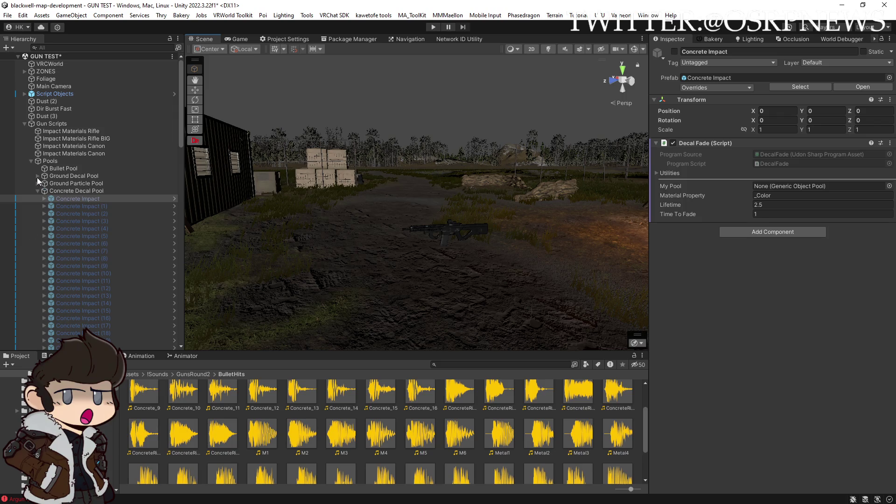
pyautogui.hotkey('ctrl', 's')
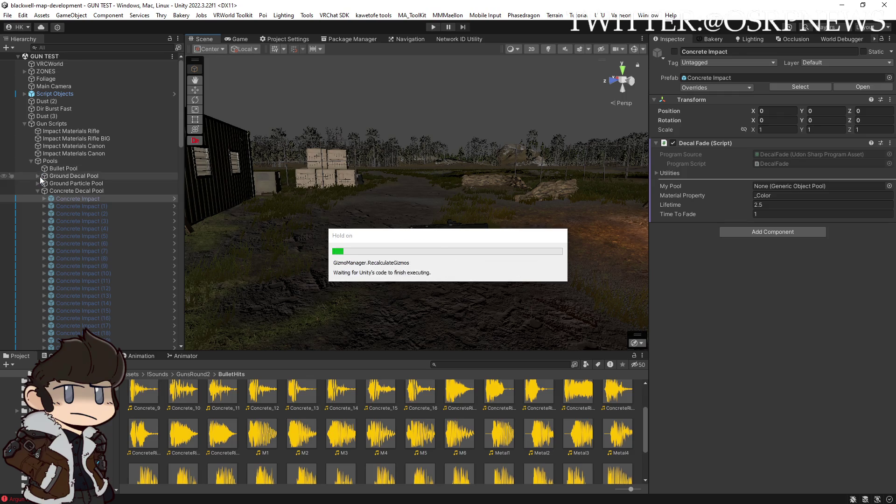
pyautogui.scroll(-5, 38, 180)
pyautogui.click(36, 178)
pyautogui.scroll(5, 36, 182)
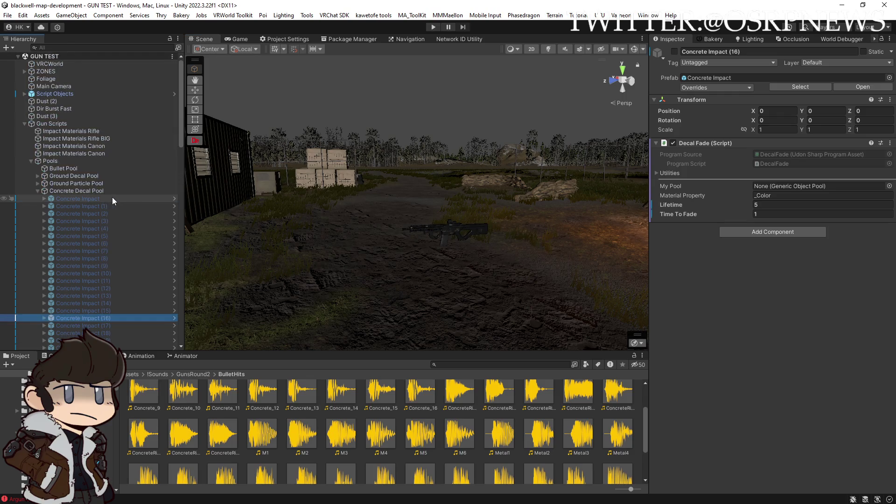
# Step: Deactivate the Ground Impact decals from Ground Impact (40) onward in the Ground Decal Pool
pyautogui.click(37, 176)
pyautogui.click(98, 185)
pyautogui.scroll(-10, 97, 188)
pyautogui.keyDown('shift'); pyautogui.click(104, 194); pyautogui.keyUp('shift')
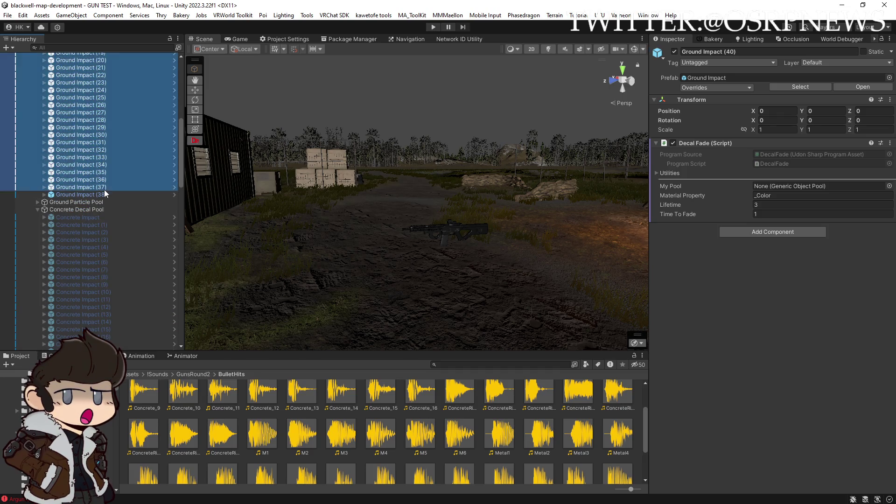
pyautogui.click(673, 51)
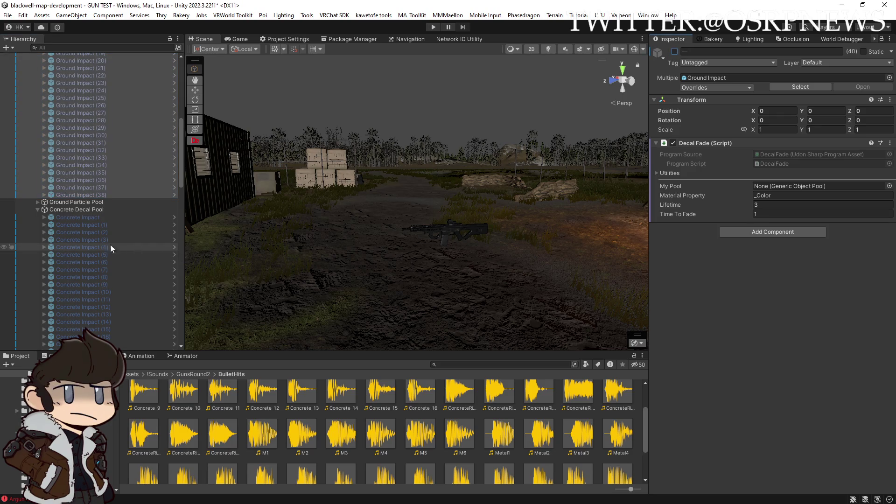
pyautogui.scroll(-15, 103, 238)
pyautogui.scroll(5, 61, 108)
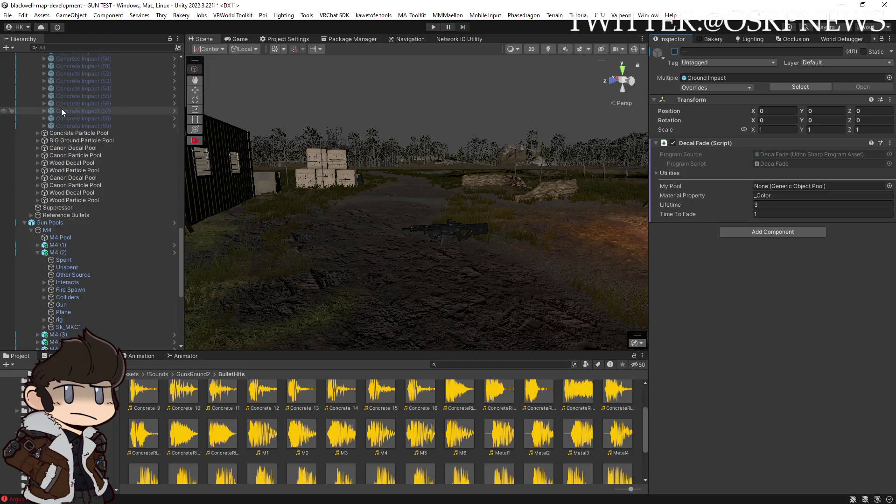
pyautogui.click(37, 163)
# Step: Select Wood Impact (31), save the GUN TEST scene, and enter Play mode
pyautogui.click(74, 177)
pyautogui.moveTo(401, 212)
pyautogui.mouseDown()
pyautogui.moveTo(457, 220)
pyautogui.moveTo(461, 176)
pyautogui.mouseUp()
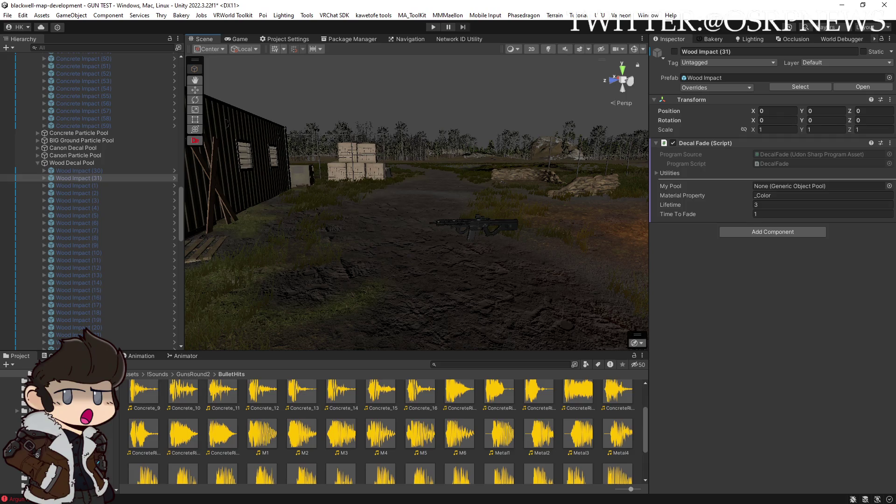
pyautogui.hotkey('ctrl', 's')
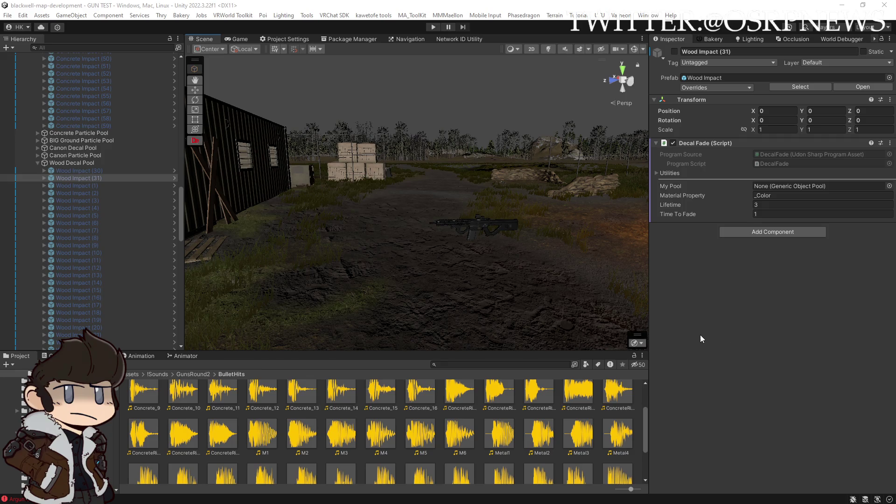
pyautogui.moveTo(480, 63); pyautogui.dragTo(469, 55)
pyautogui.click(438, 29)
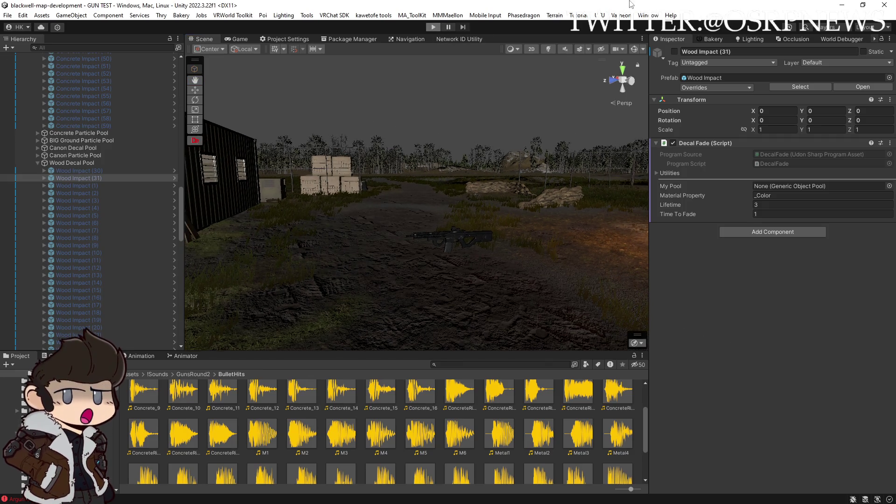
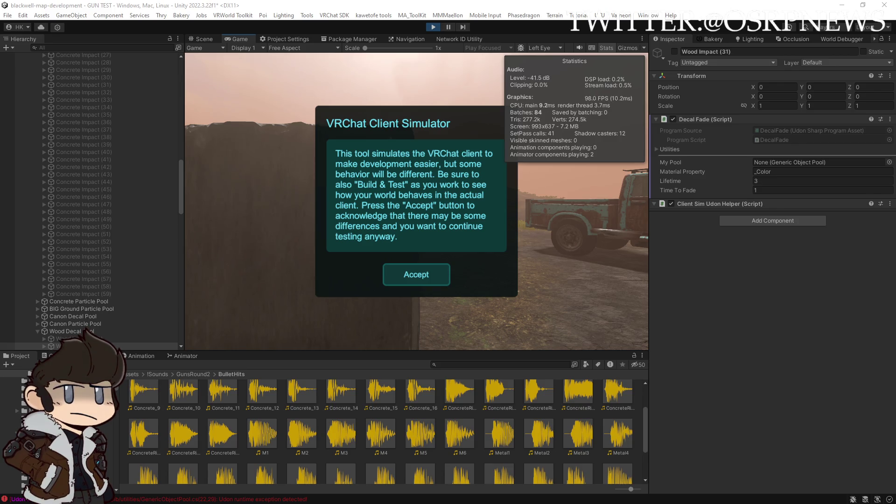
# Step: Accept the VRChat Client Simulator notice and walk forward through the GUN TEST world
pyautogui.click(435, 273)
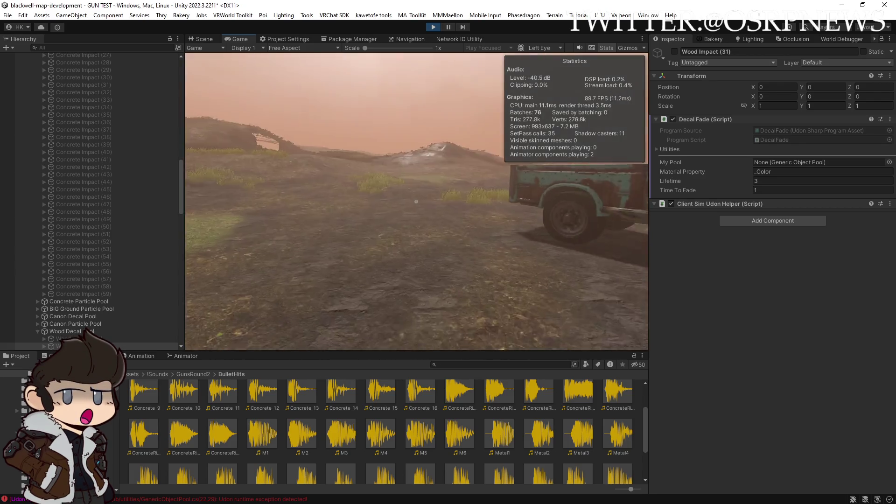
pyautogui.press('w')
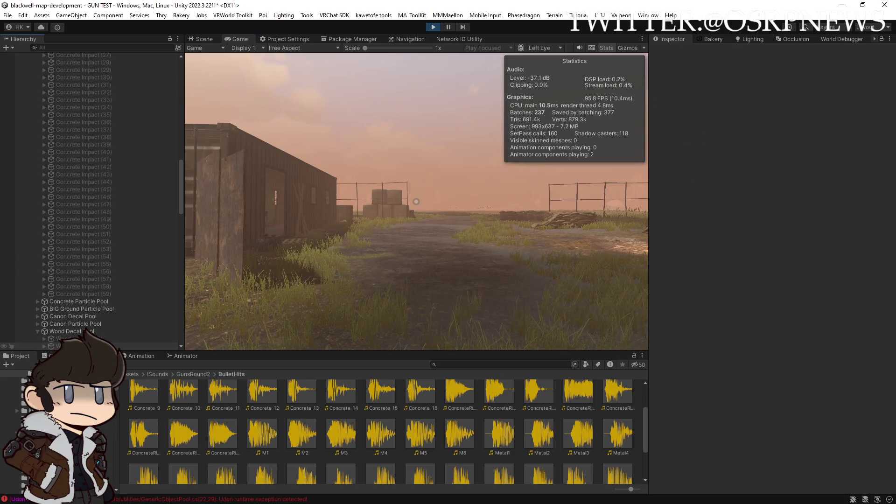
pyautogui.scroll(15, 181, 171)
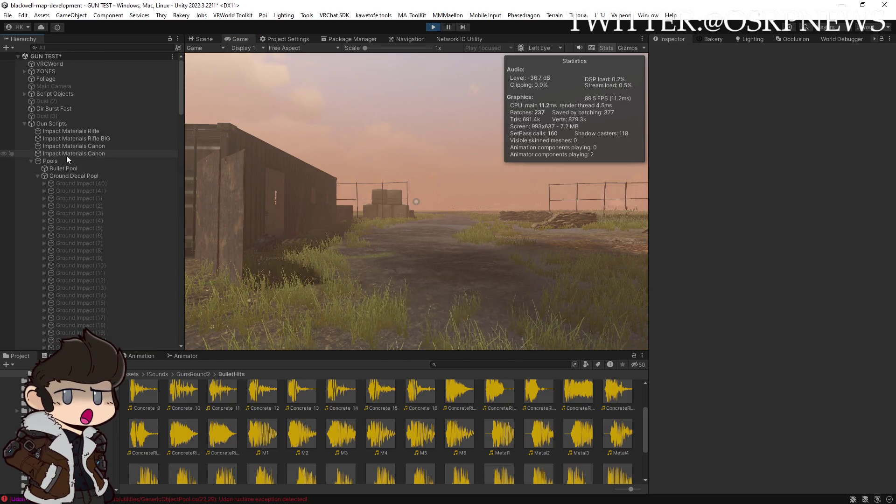
# Step: Filter the Hierarchy for 'm4', activate the M4 (1) rifle, then clear the filter
pyautogui.click(62, 48)
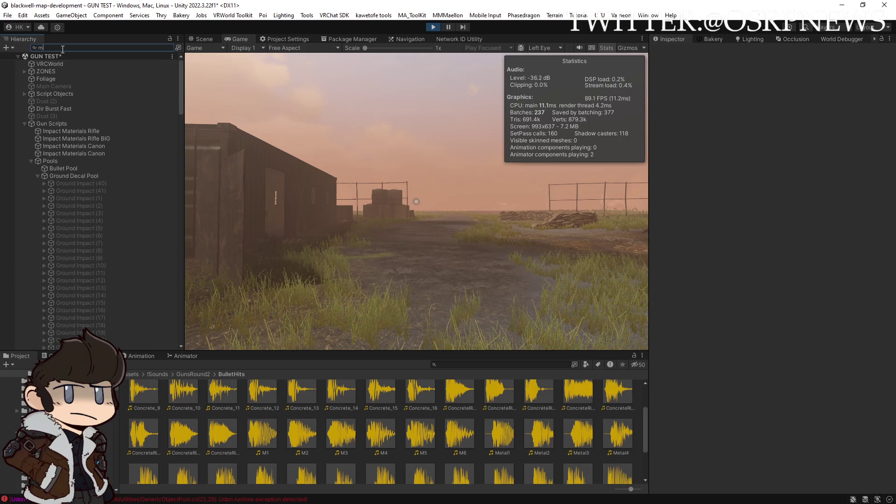
pyautogui.write('m4')
pyautogui.click(48, 72)
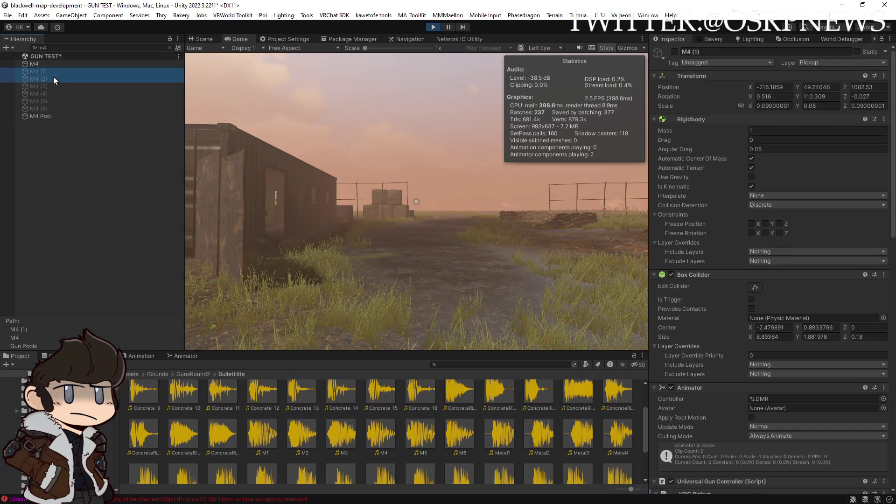
pyautogui.click(675, 52)
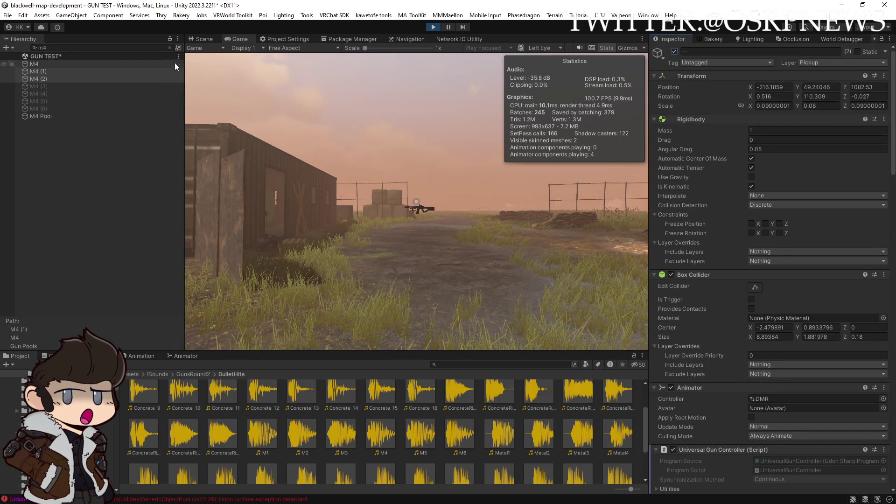
pyautogui.click(89, 72)
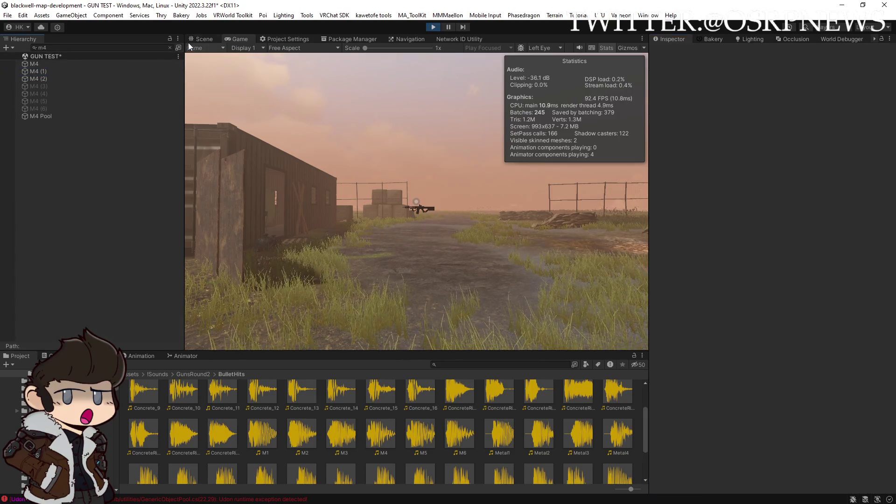
pyautogui.click(169, 48)
# Step: Walk the player forward past the crates toward the metal building
pyautogui.click(366, 146)
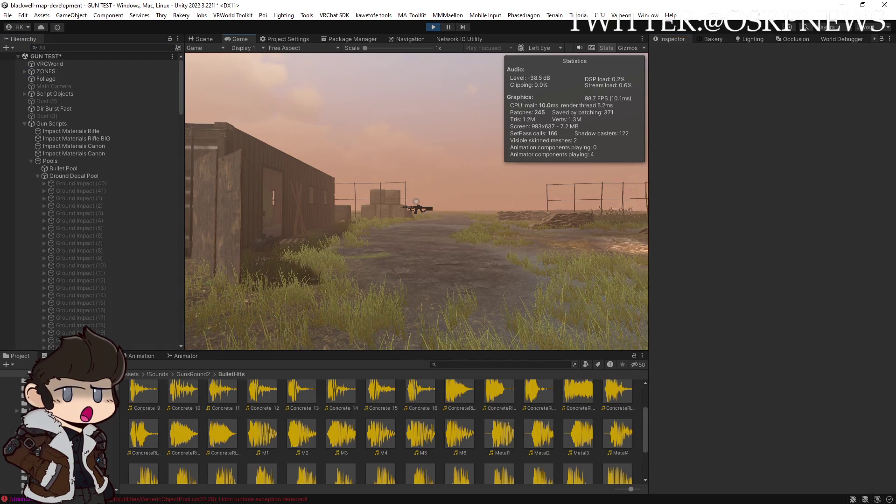
pyautogui.press('w')
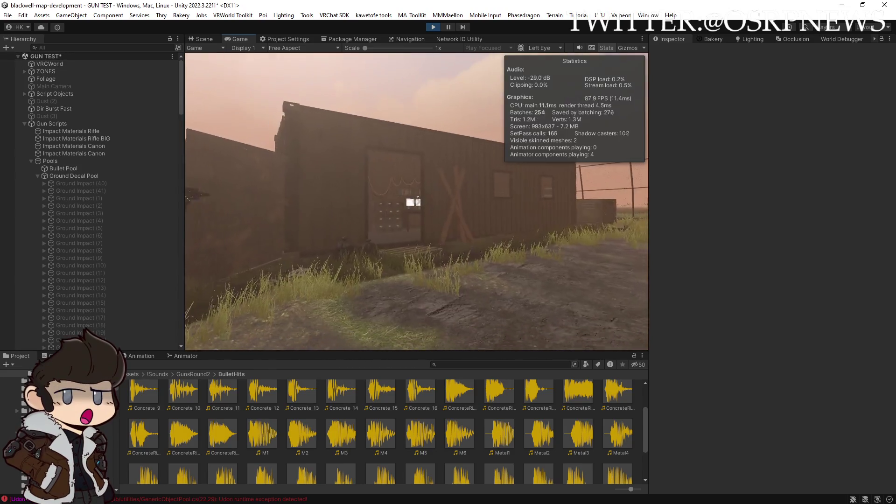
pyautogui.press('Escape')
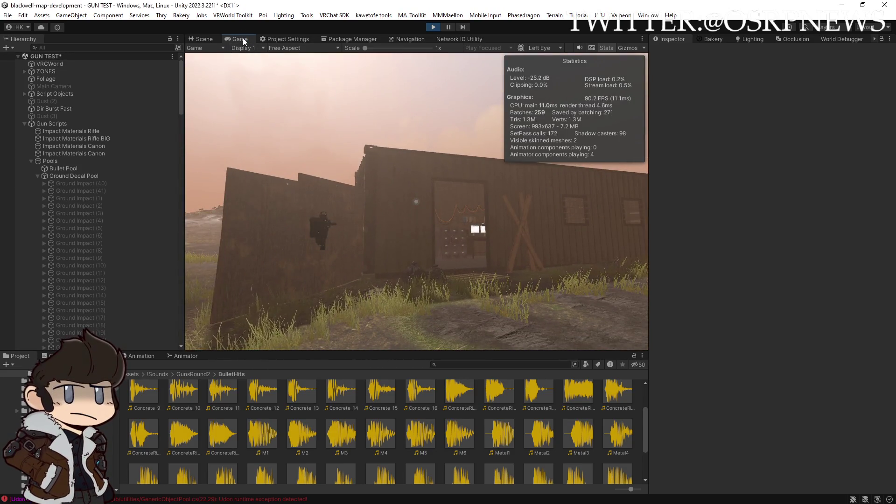
pyautogui.doubleClick(243, 40)
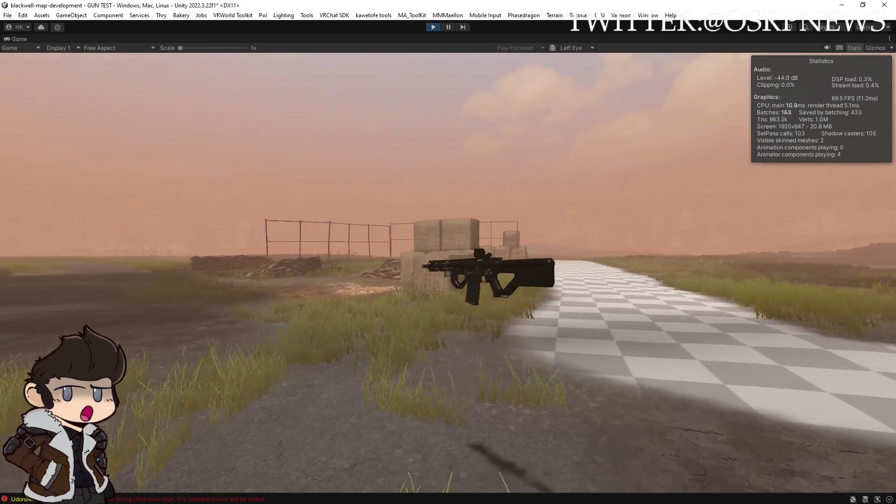
# Step: Walk onto the field, shoot the concrete walls, then restore the full editor layout
pyautogui.press('w')
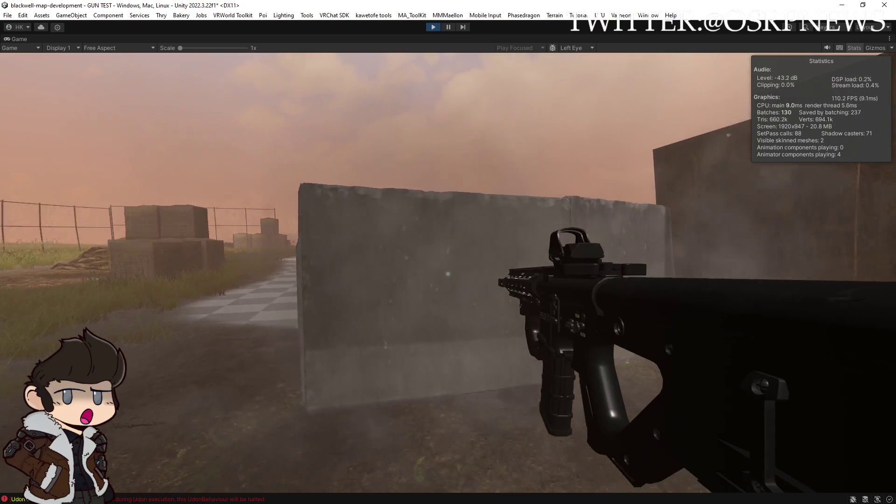
pyautogui.press('s')
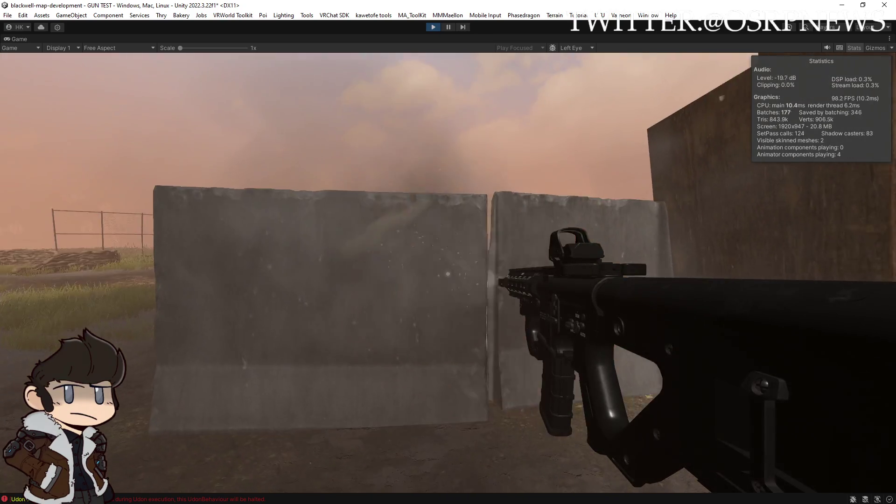
pyautogui.press('w')
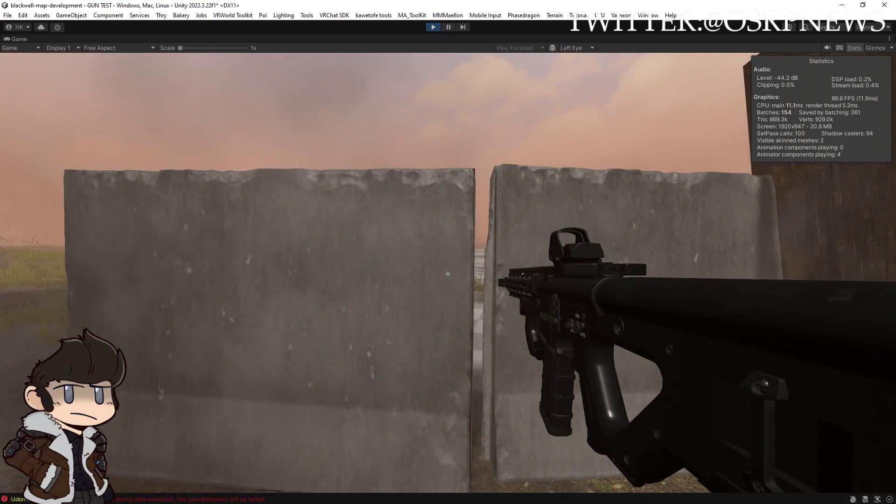
pyautogui.press('a')
pyautogui.press('d')
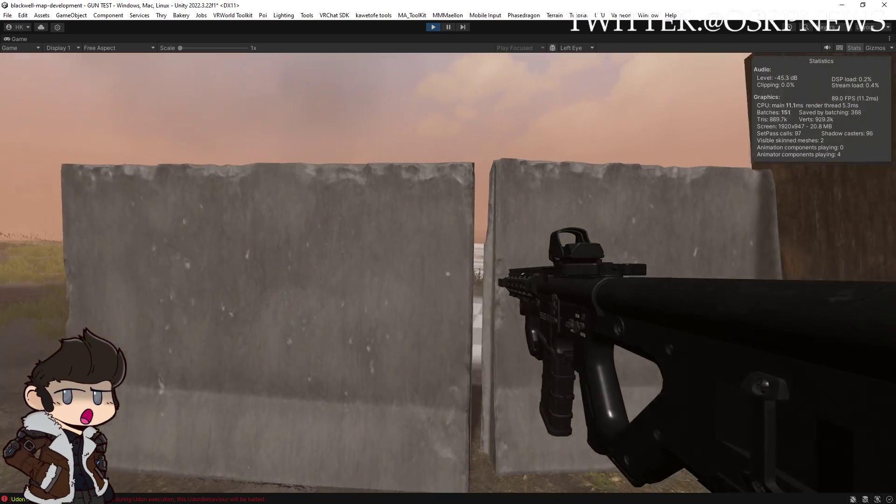
pyautogui.press('a')
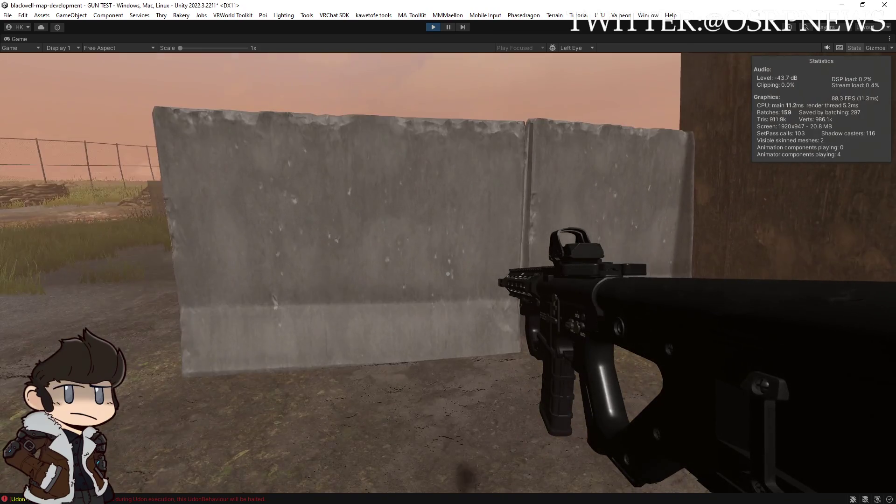
pyautogui.press('w')
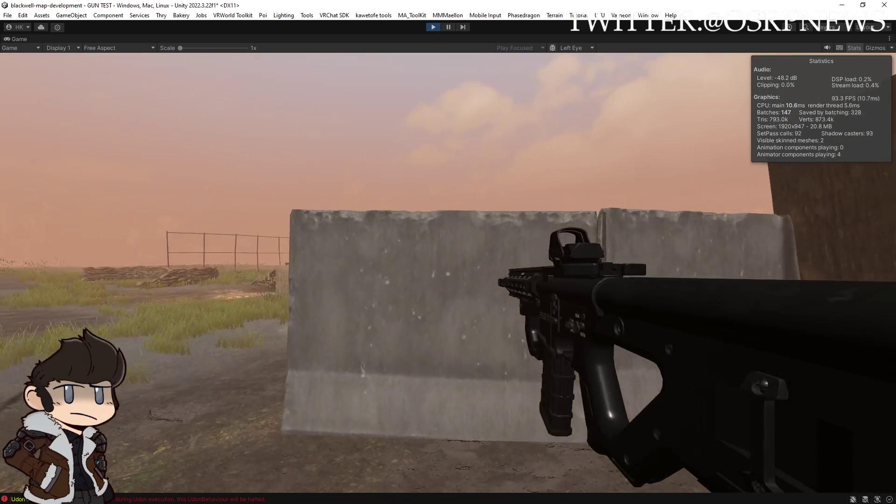
pyautogui.doubleClick(22, 37)
# Step: Select Concrete Impact objects, up through (59), and inspect their Audio and Quad children
pyautogui.scroll(-15, 60, 204)
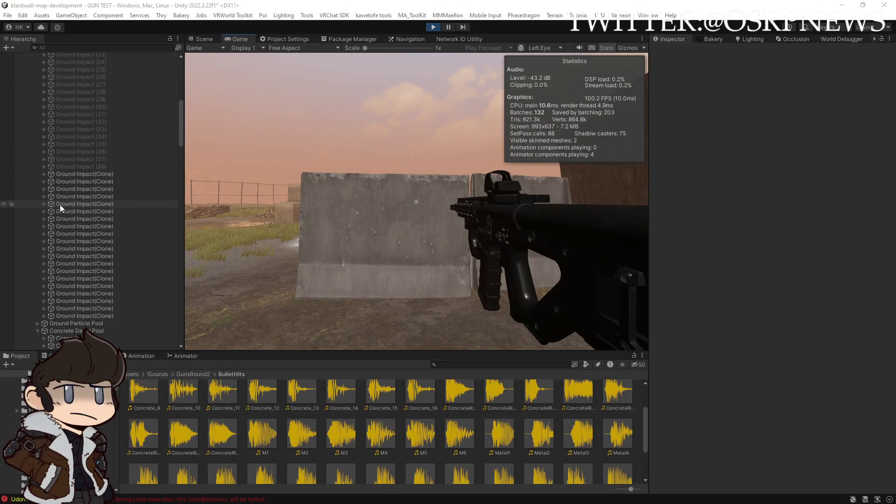
pyautogui.click(63, 144)
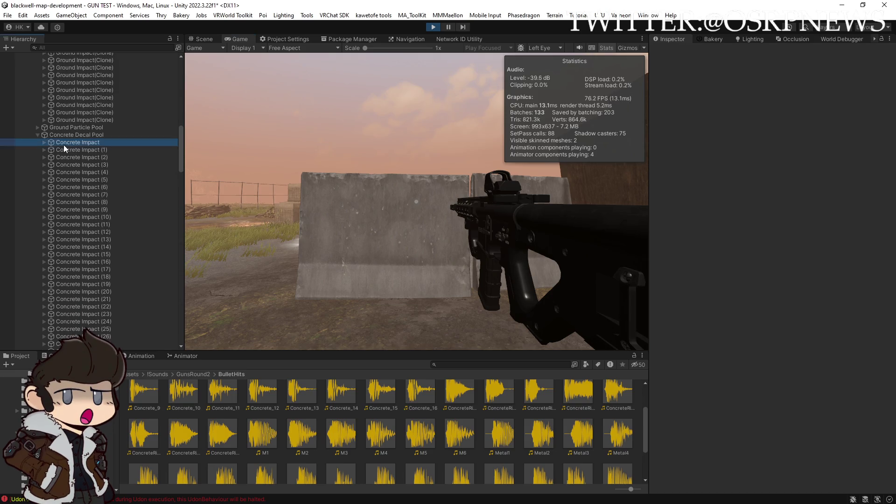
pyautogui.keyDown('shift'); pyautogui.click(86, 246); pyautogui.keyUp('shift')
pyautogui.press('Right')
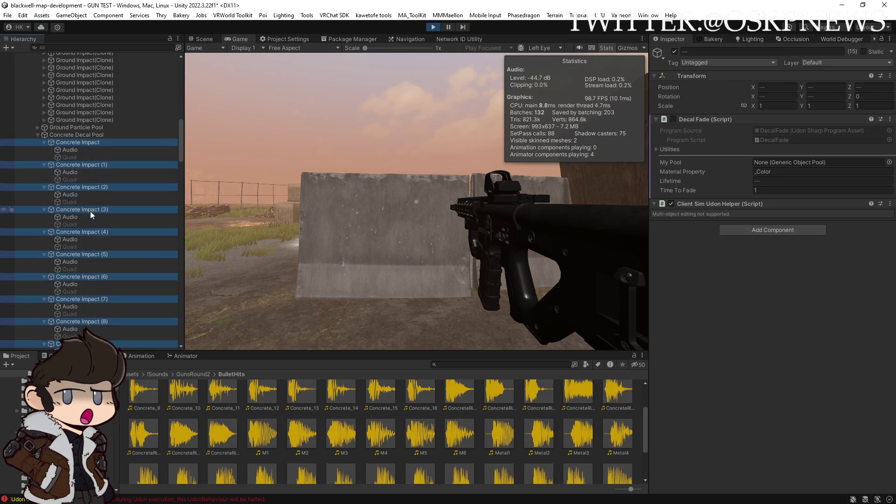
pyautogui.scroll(-10, 91, 211)
pyautogui.press('Left')
pyautogui.click(80, 147)
pyautogui.scroll(-5, 114, 214)
pyautogui.scroll(-5, 113, 214)
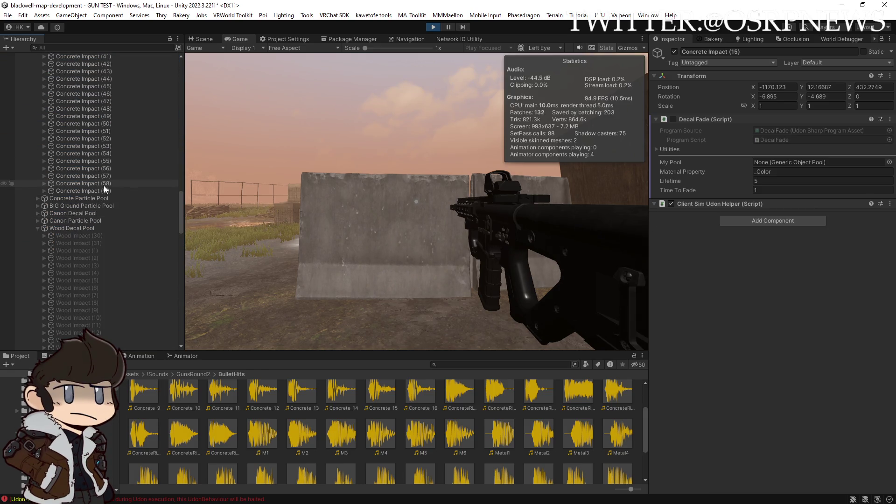
pyautogui.keyDown('shift'); pyautogui.click(102, 189); pyautogui.keyUp('shift')
pyautogui.press('Right')
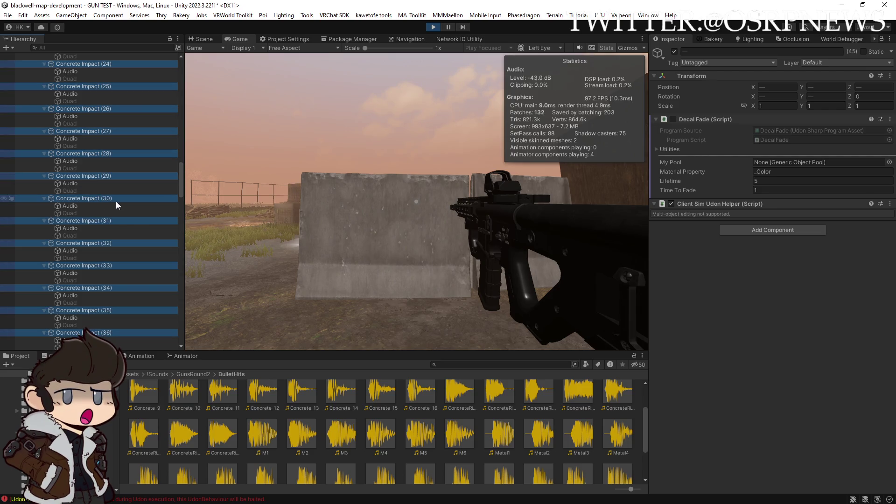
pyautogui.scroll(20, 104, 215)
pyautogui.scroll(10, 102, 217)
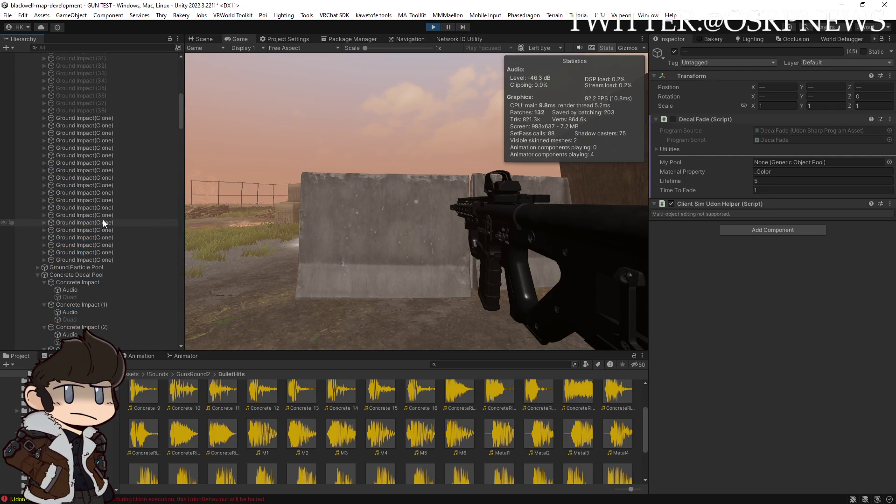
# Step: Review the Concrete Decal Pool's Items list in the Inspector
pyautogui.click(71, 275)
pyautogui.scroll(-20, 687, 315)
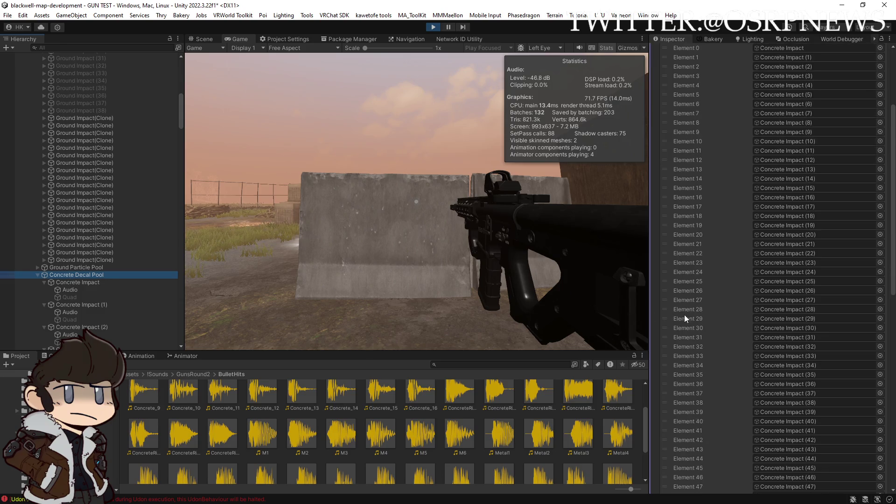
pyautogui.scroll(-2, 687, 317)
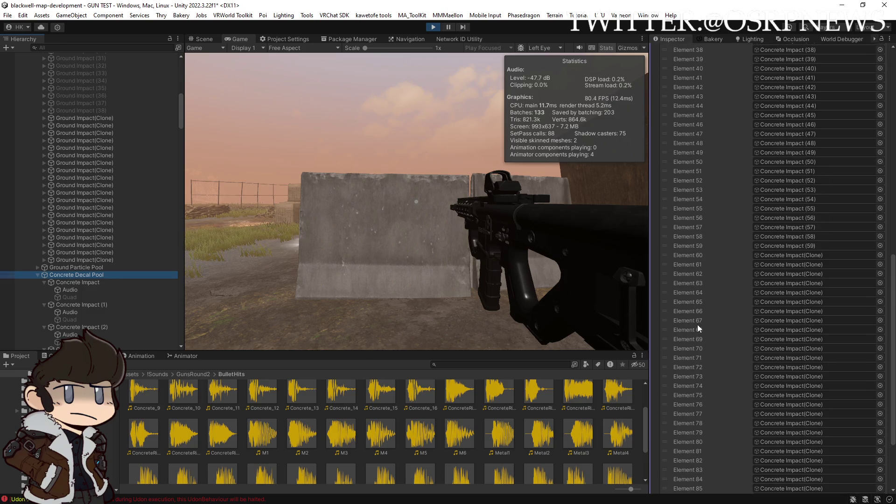
pyautogui.scroll(-20, 147, 278)
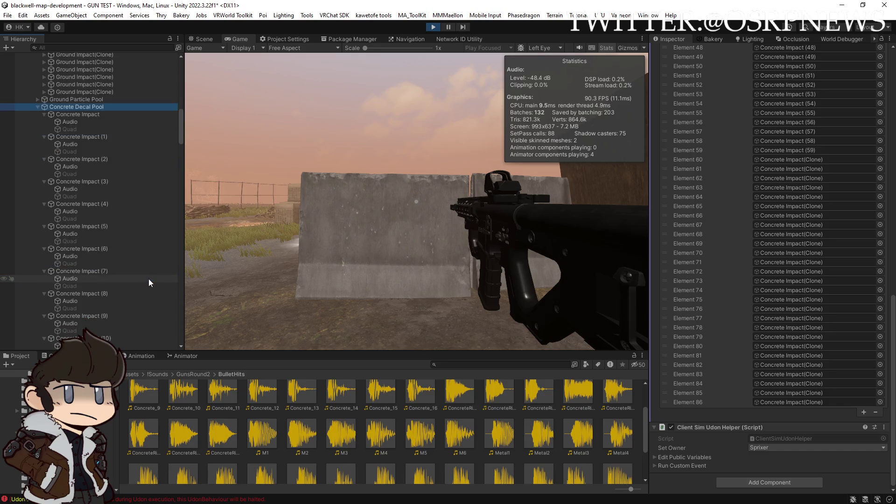
pyautogui.scroll(-13, 148, 279)
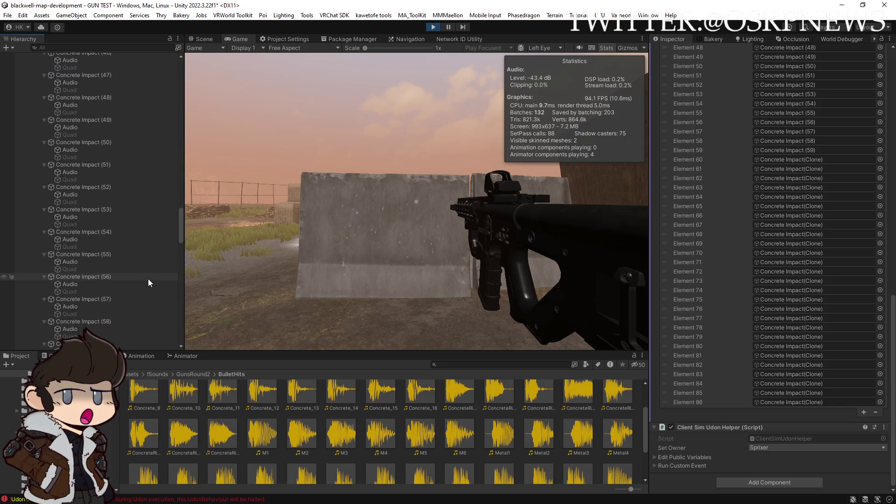
# Step: Fire repeatedly at the concrete barriers until the pool reaches 98 Concrete Impact items
pyautogui.click(425, 293)
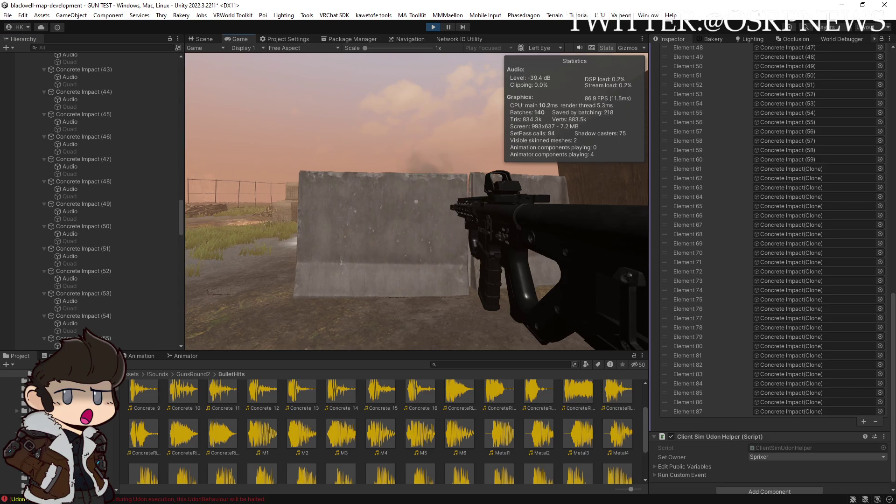
pyautogui.press('w')
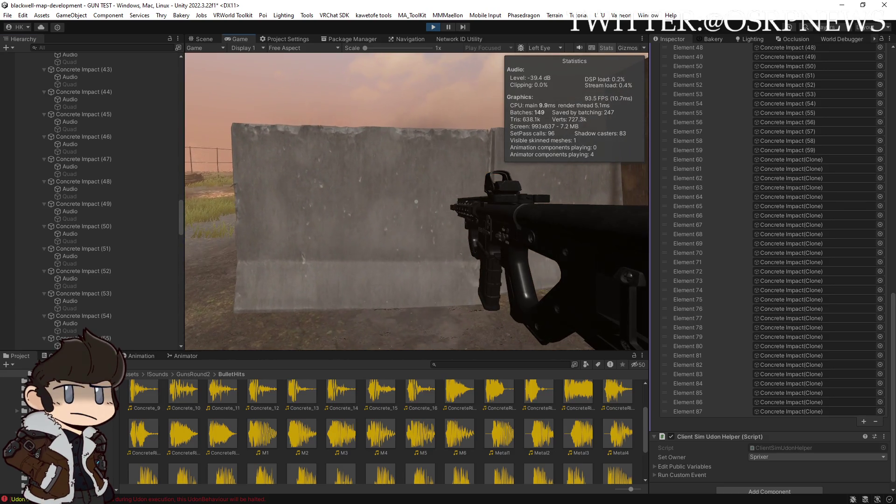
pyautogui.press('Escape')
pyautogui.scroll(20, 800, 393)
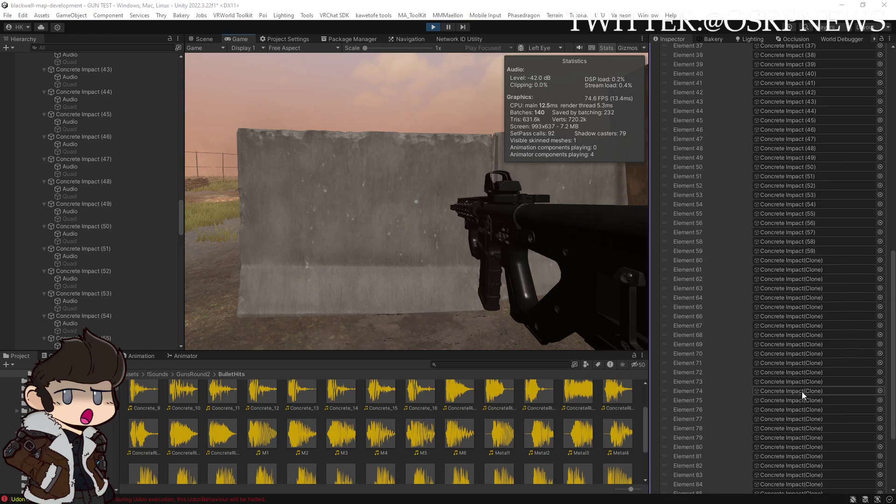
pyautogui.click(548, 313)
pyautogui.click(417, 201)
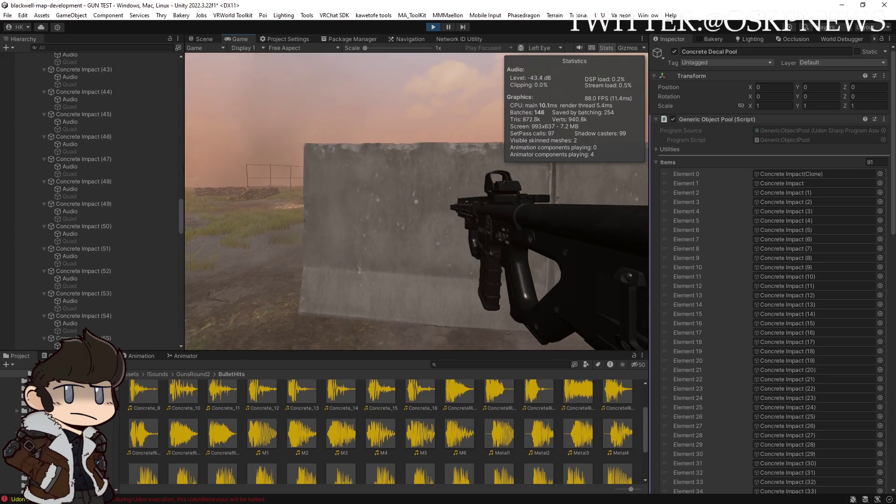
pyautogui.click(416, 202)
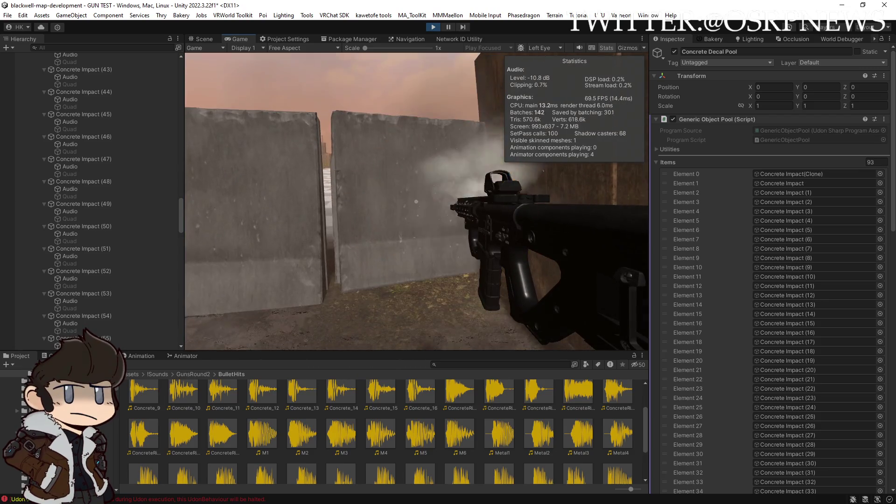
pyautogui.click(416, 201)
pyautogui.click(416, 201)
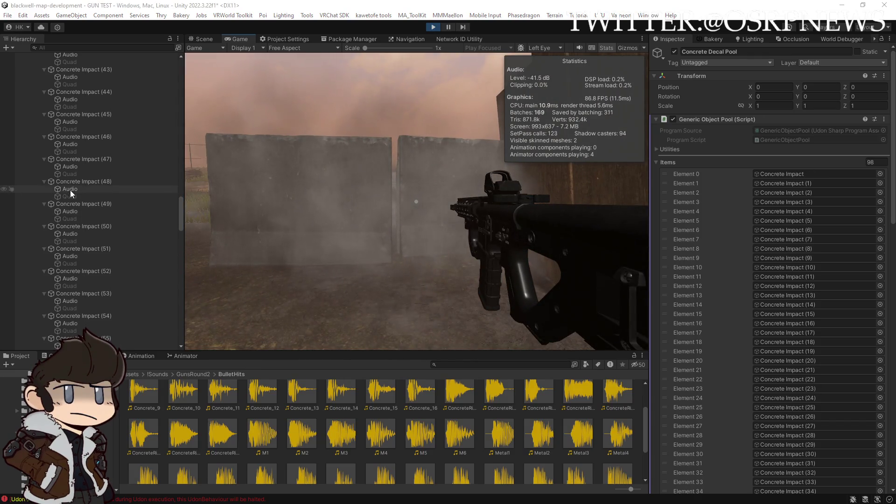
# Step: Enable the Decal Fade (Script) on Concrete Impact (48)
pyautogui.click(70, 190)
pyautogui.click(85, 181)
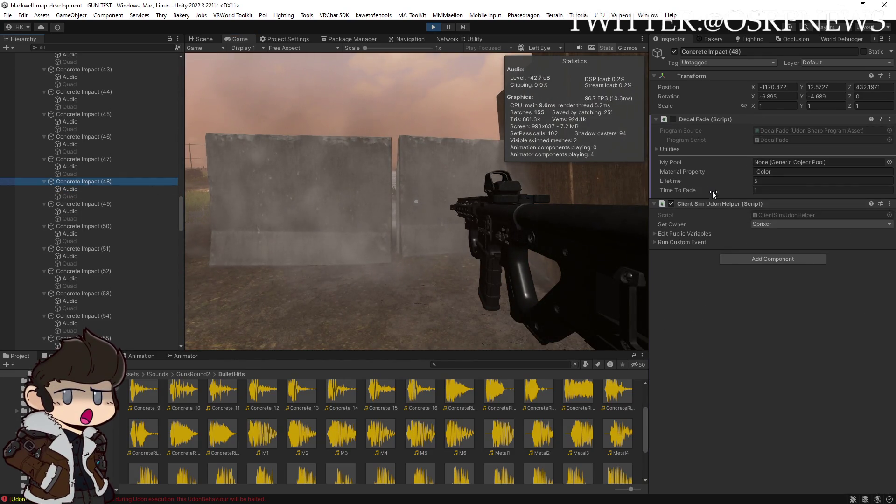
pyautogui.click(673, 119)
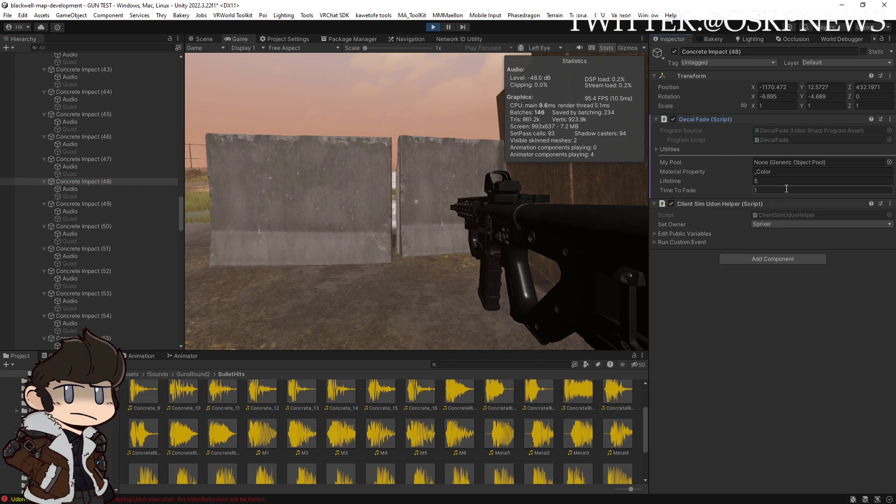
# Step: Shoot the grassy ground several times and check the new Ground Impact(Clone) objects
pyautogui.click(418, 273)
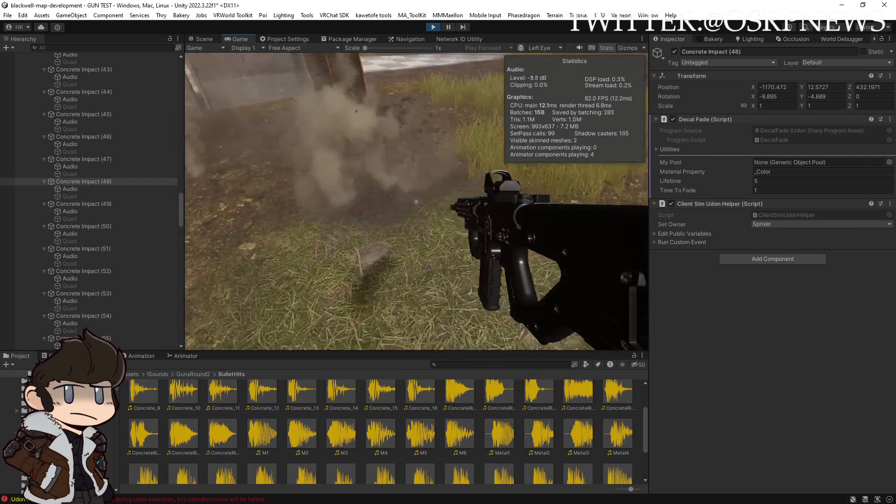
pyautogui.click(416, 201)
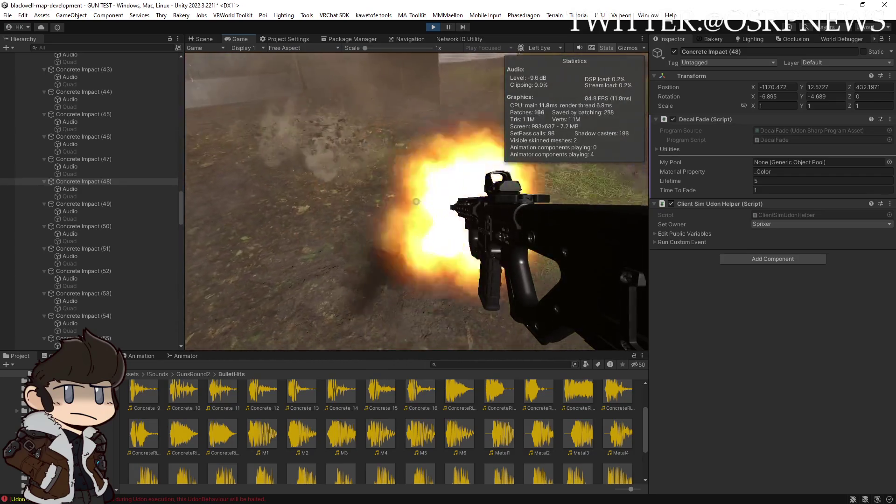
pyautogui.click(416, 201)
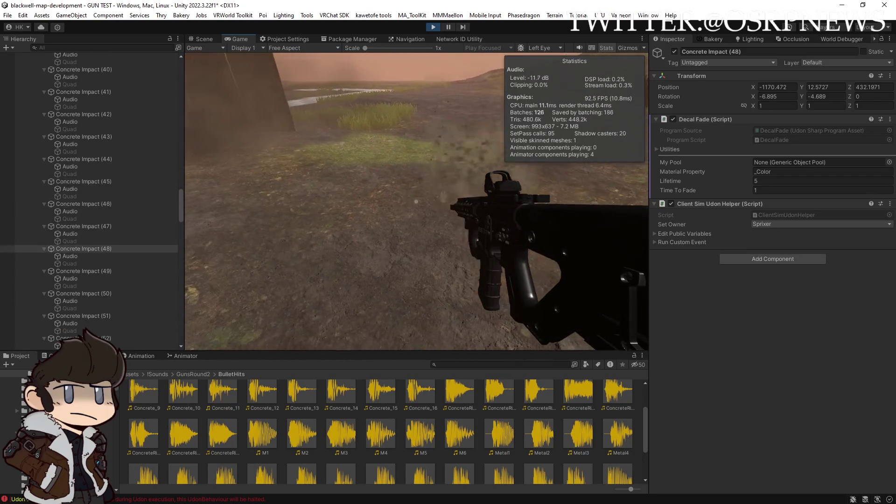
pyautogui.scroll(-10, 84, 233)
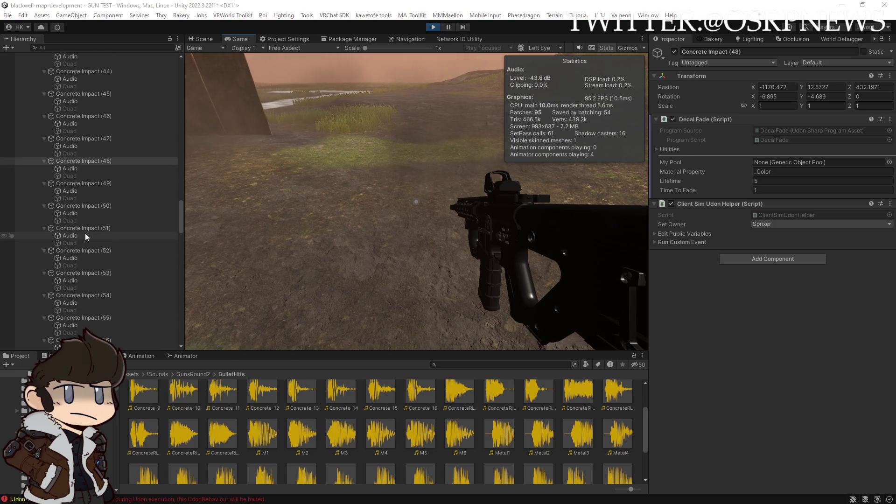
pyautogui.scroll(15, 91, 229)
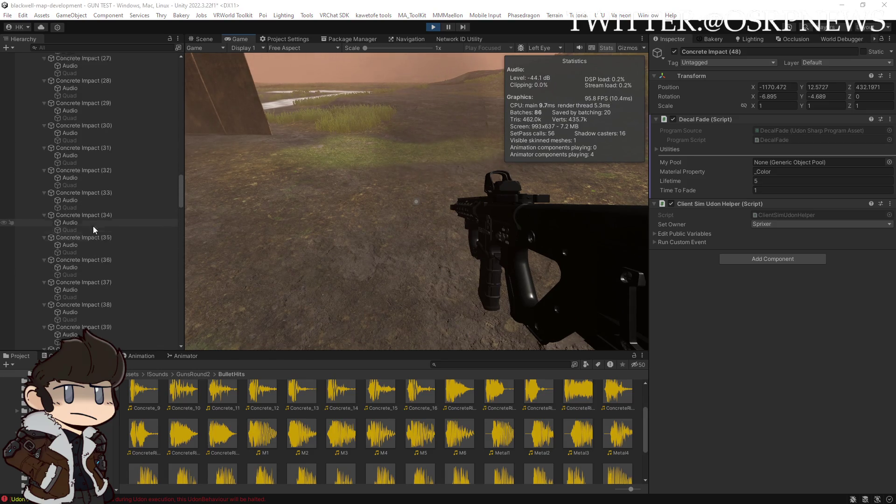
pyautogui.scroll(10, 99, 219)
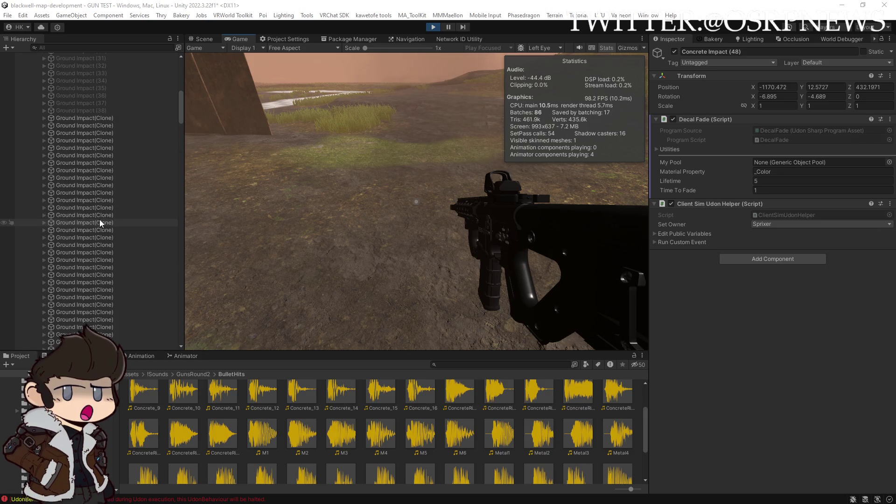
pyautogui.scroll(10, 104, 214)
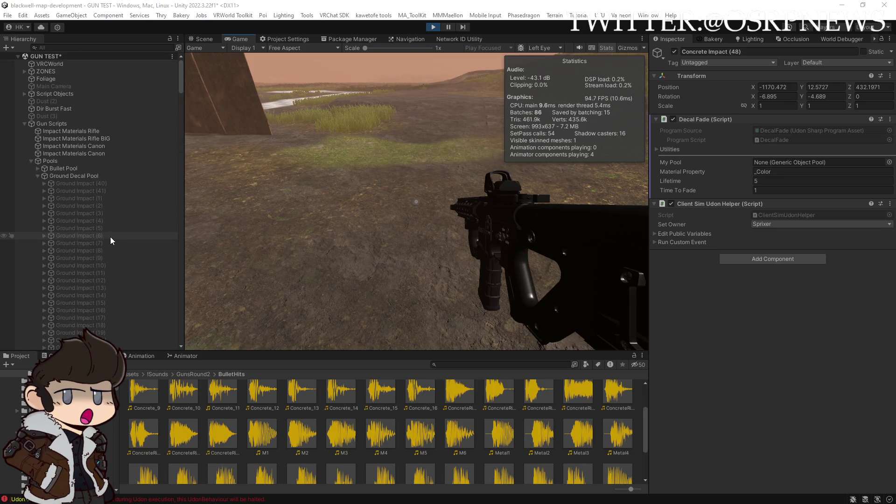
pyautogui.scroll(-10, 92, 187)
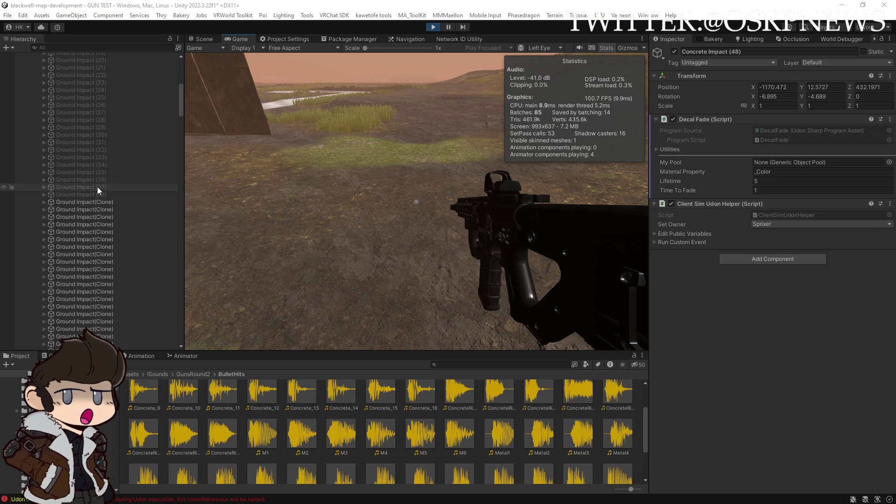
pyautogui.click(460, 231)
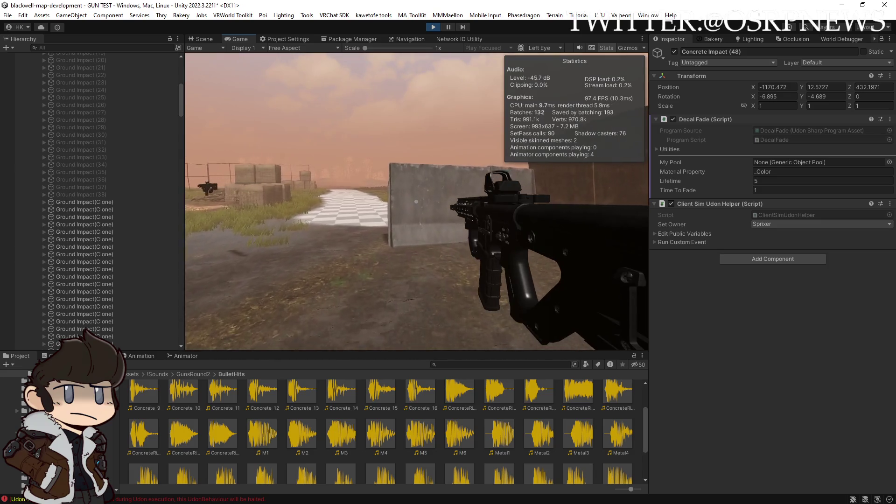
# Step: Fire a series of shots at the concrete wall, including its top and edge
pyautogui.press('w')
pyautogui.click(416, 201)
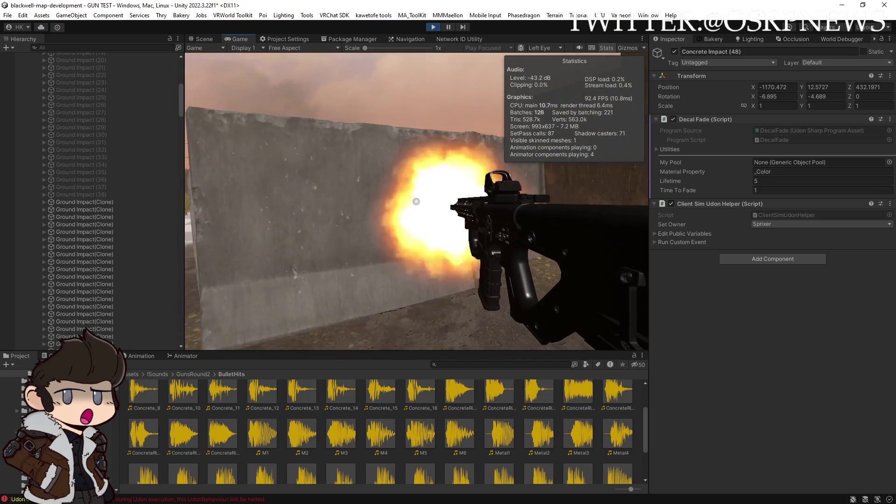
pyautogui.click(417, 201)
pyautogui.click(417, 201)
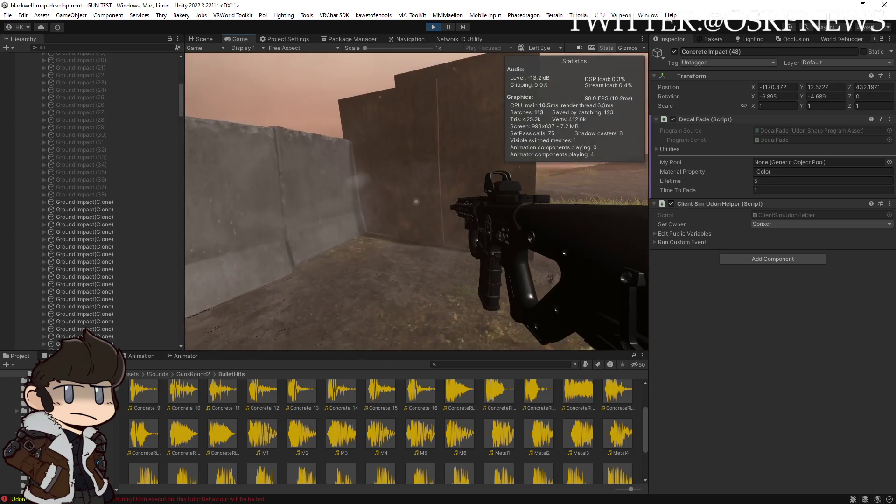
pyautogui.click(417, 201)
pyautogui.click(416, 201)
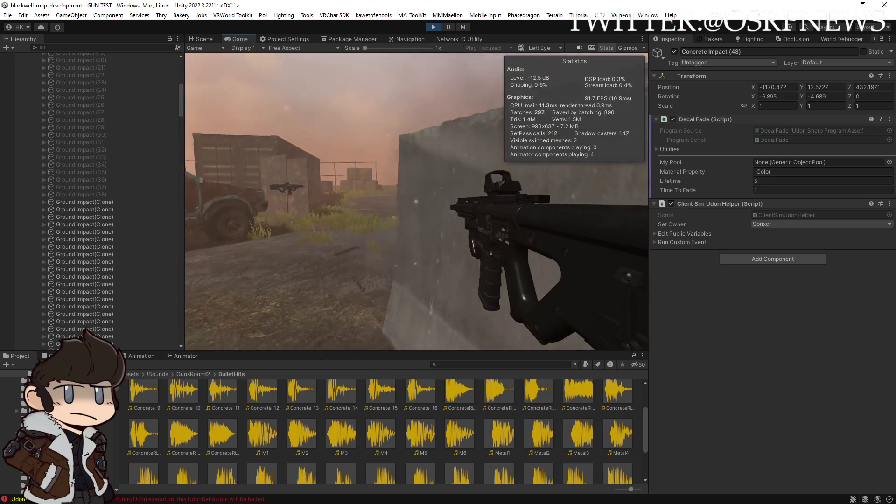
pyautogui.click(416, 201)
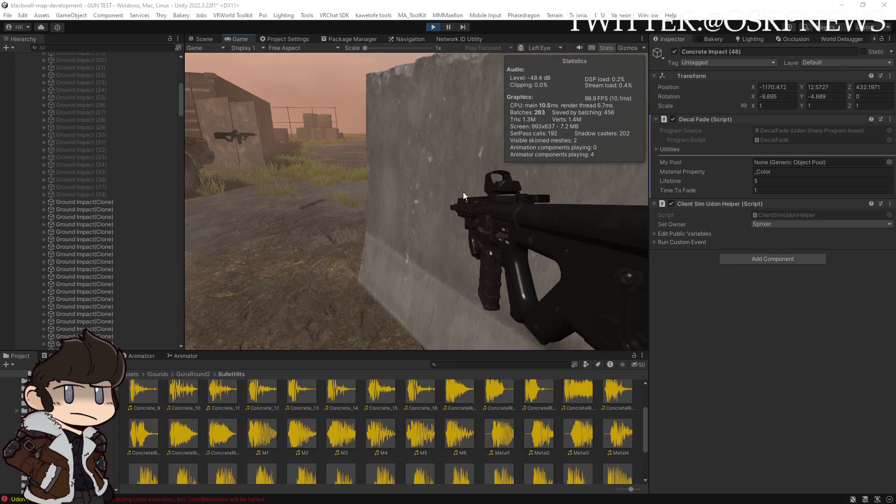
pyautogui.click(417, 201)
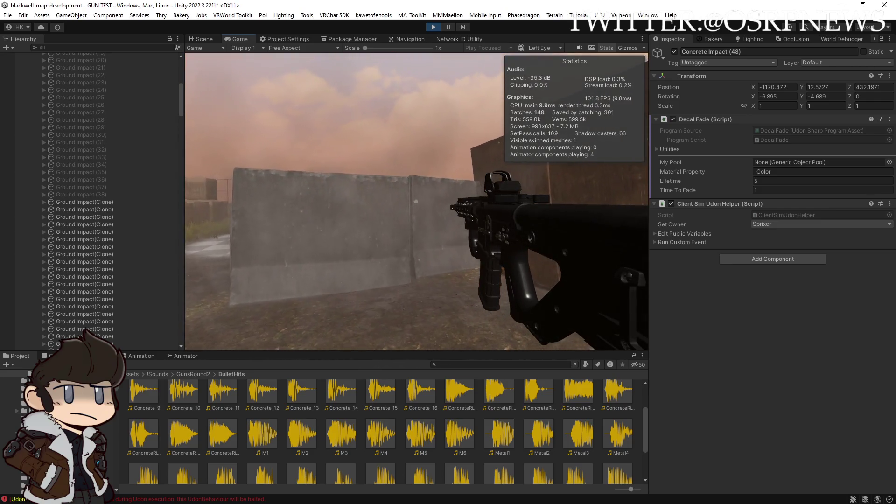
pyautogui.click(416, 202)
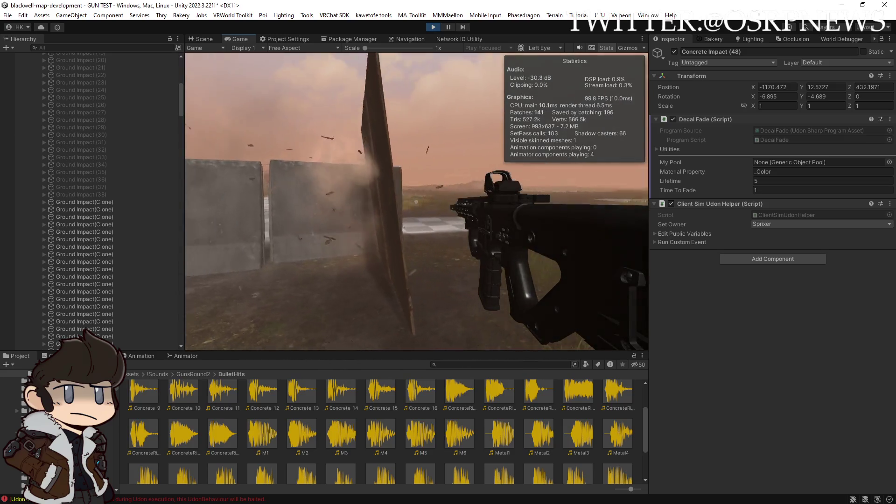
# Step: Shoot the wooden wall several times to check the wood impact debris
pyautogui.click(416, 202)
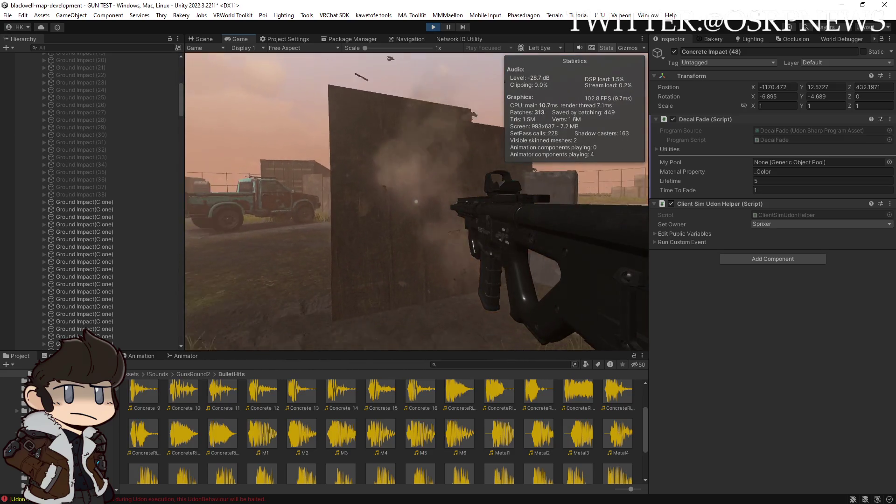
pyautogui.click(416, 201)
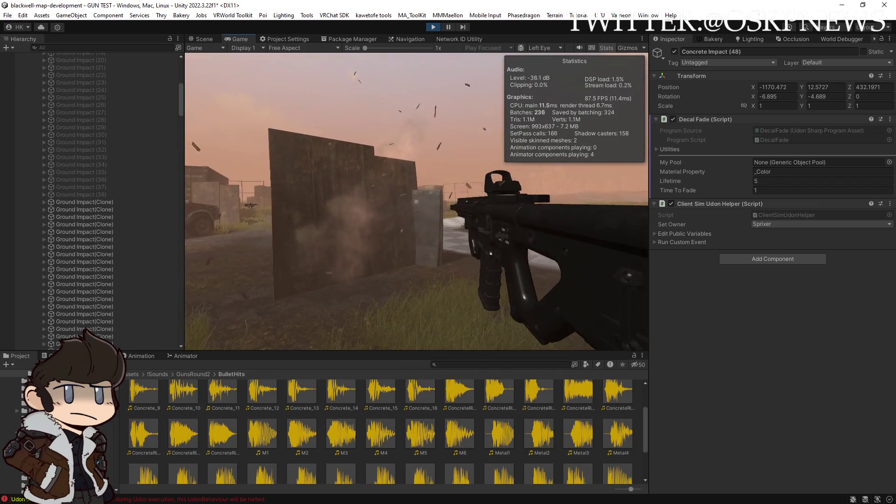
pyautogui.click(417, 201)
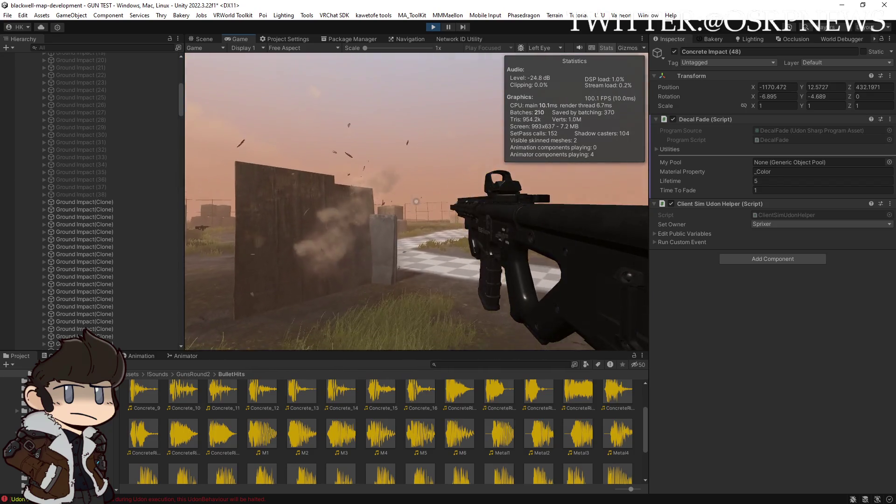
pyautogui.click(417, 201)
pyautogui.click(416, 201)
# Step: Move past the near wall and bring the TikTok video window to the front
pyautogui.press('w')
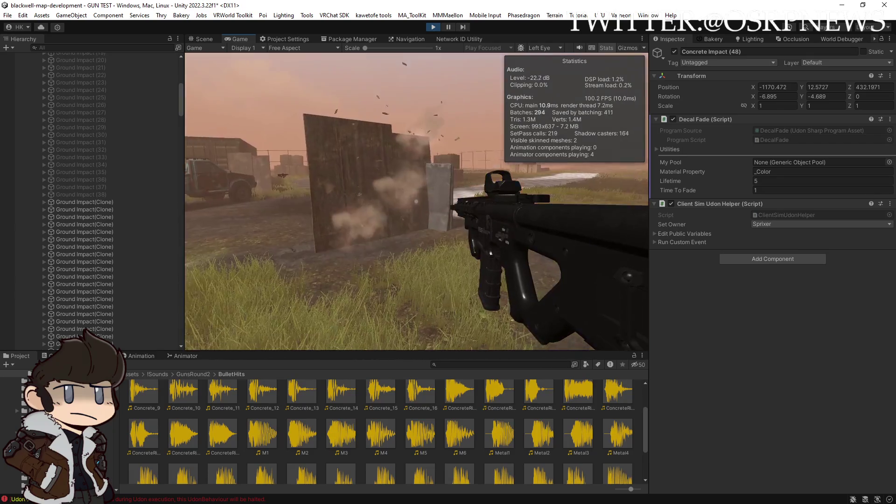
pyautogui.press('a')
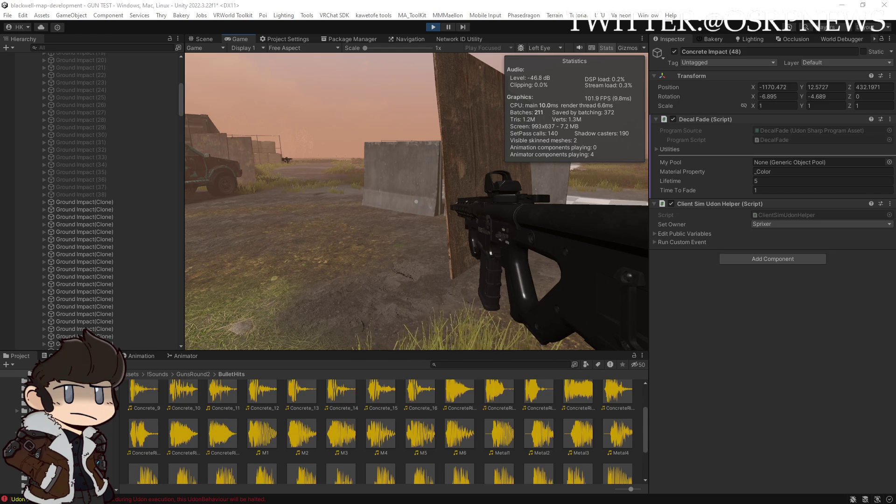
pyautogui.hotkey('alt', 'Tab')
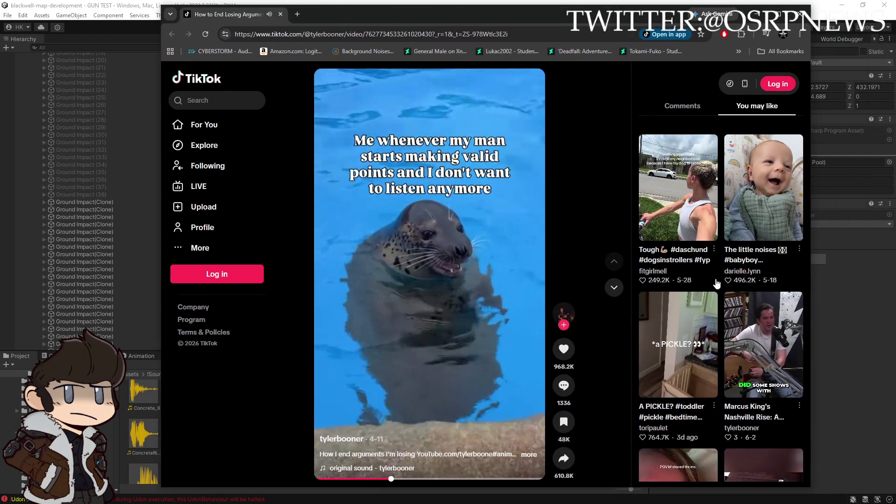
# Step: Restart the seal video from the beginning, then switch back to the Unity editor
pyautogui.click(322, 478)
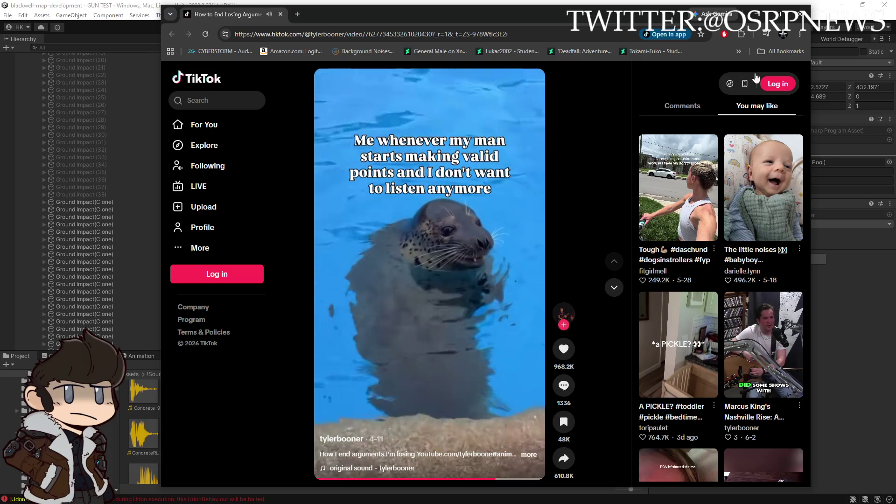
pyautogui.hotkey('alt', 'Tab')
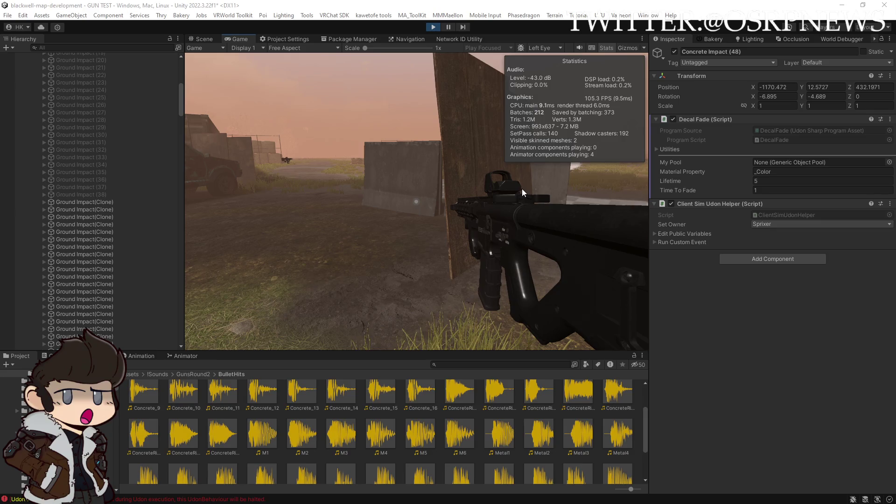
# Step: Walk the player past the rusty pickup truck out to the field with crates
pyautogui.click(567, 275)
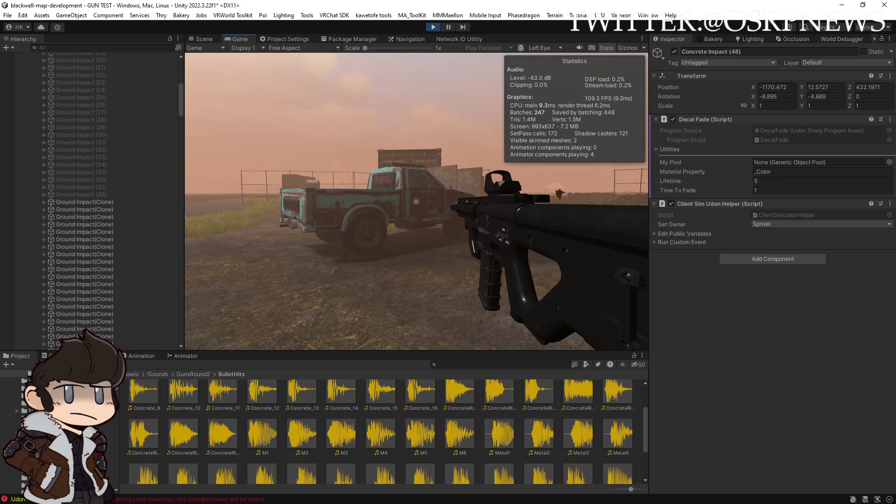
pyautogui.press('w')
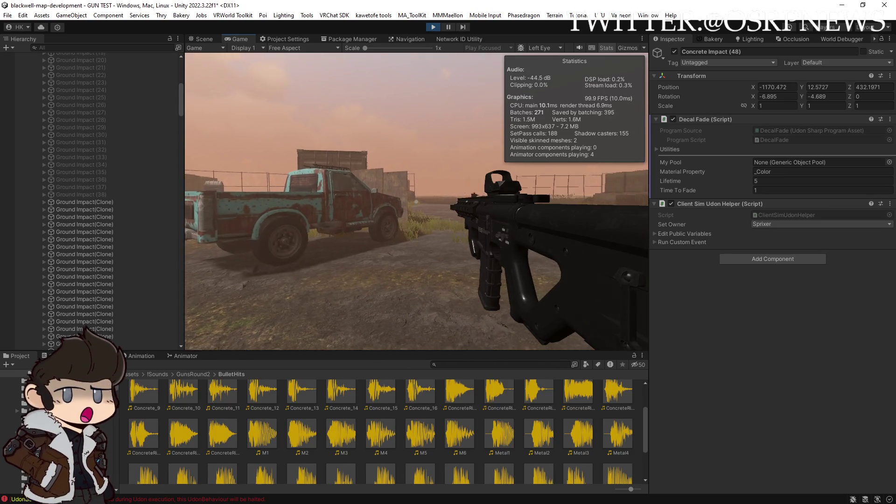
pyautogui.press('a')
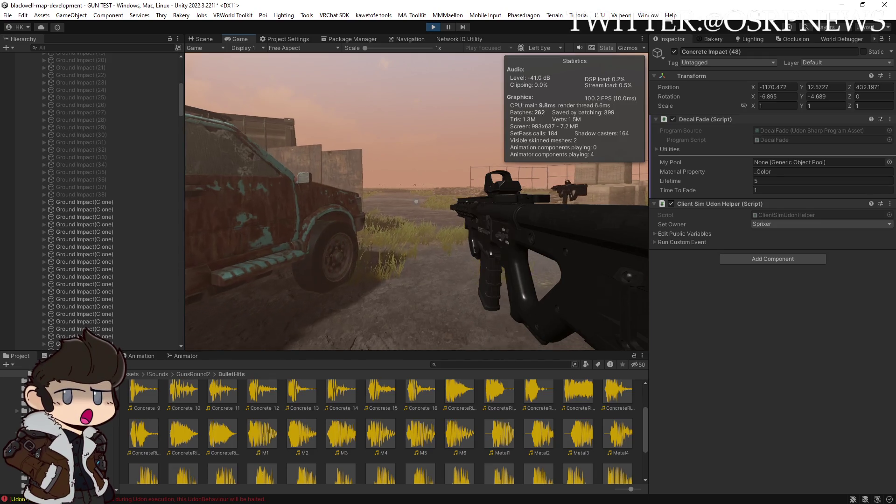
pyautogui.moveTo(417, 201)
pyautogui.moveTo(443, 104)
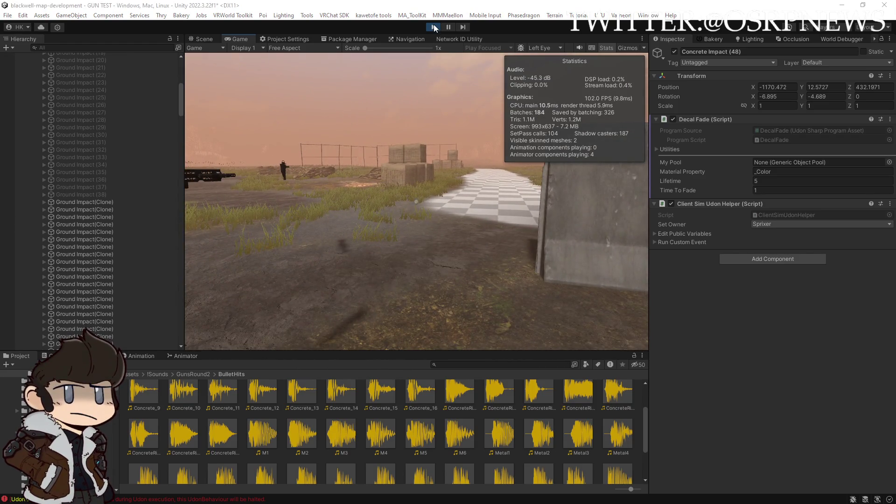
# Step: Check Ground Impact (40)'s My Pool reference, then exit play mode
pyautogui.scroll(10, 117, 191)
pyautogui.click(81, 184)
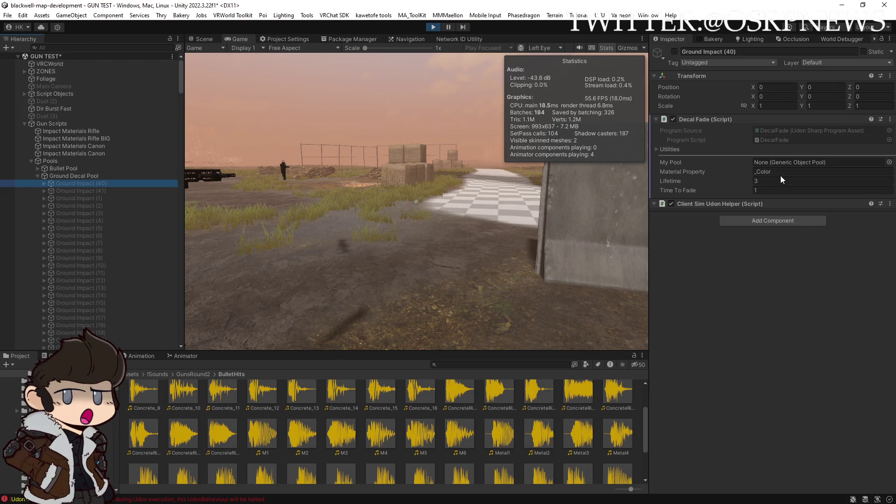
pyautogui.click(785, 163)
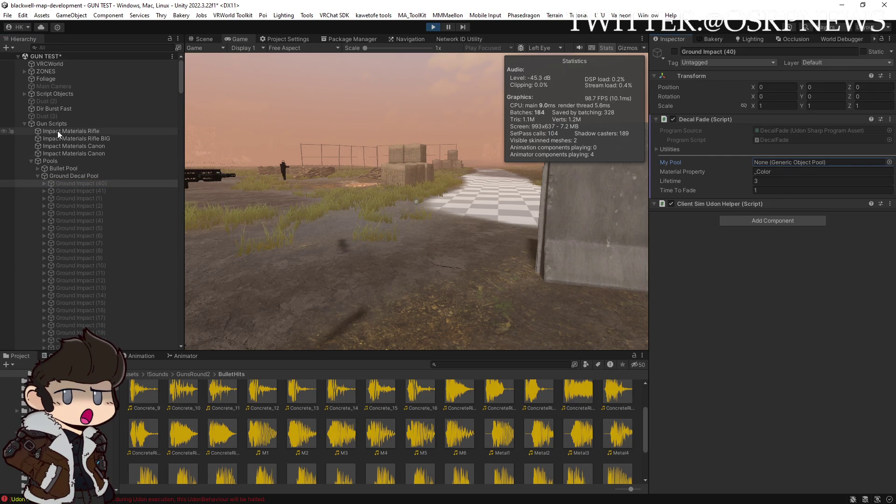
pyautogui.click(433, 27)
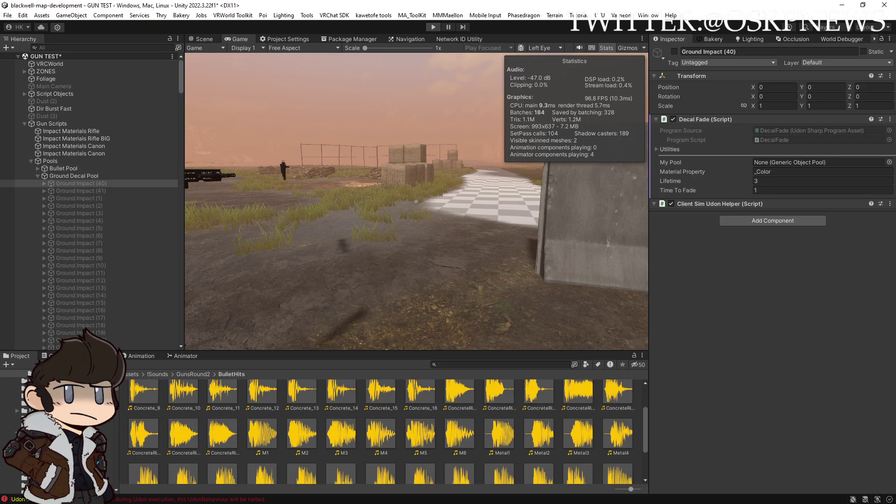
pyautogui.hotkey('ctrl', 'p')
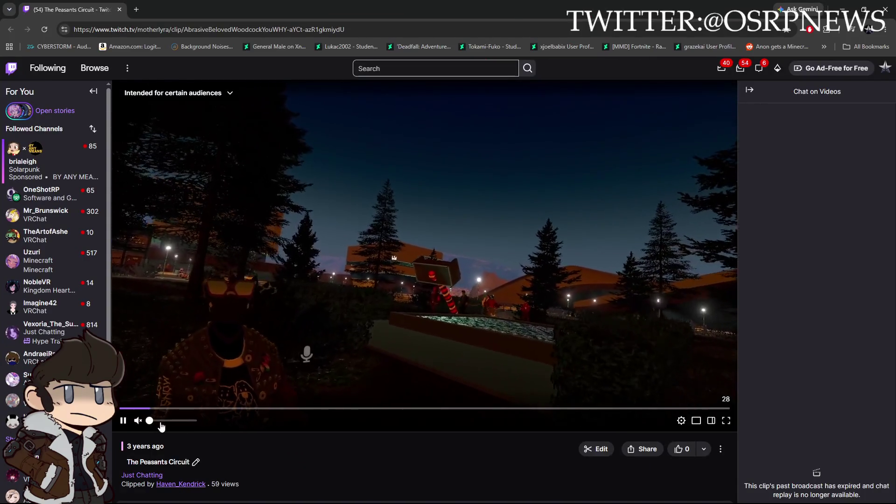
# Step: Watch The Peasants Circuit clip fullscreen at full volume, then pause and exit fullscreen
pyautogui.moveTo(161, 420); pyautogui.dragTo(194, 420)
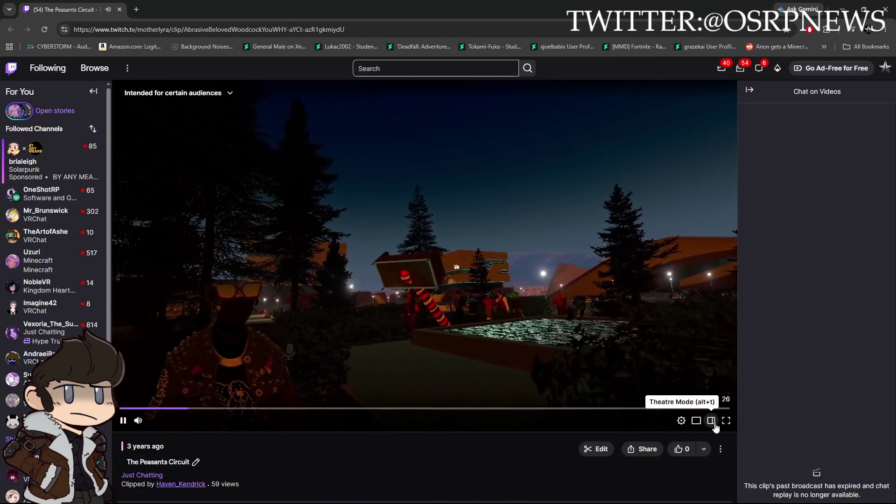
pyautogui.click(726, 420)
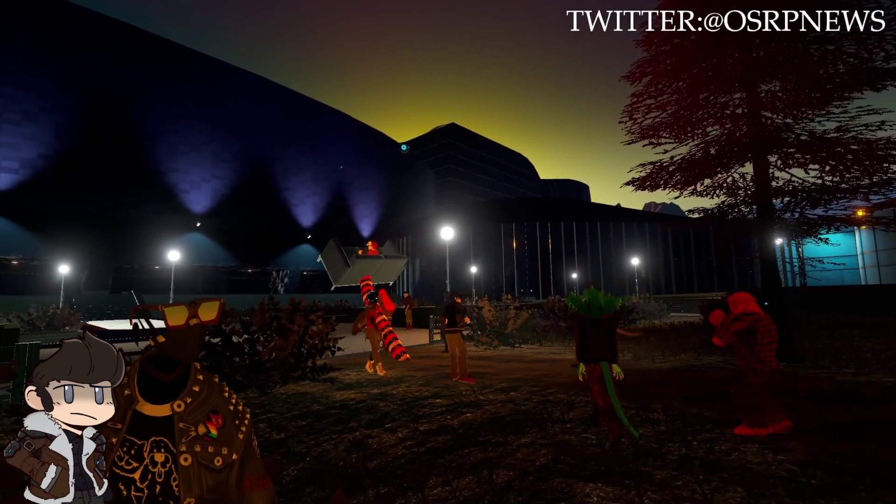
pyautogui.moveTo(891, 479)
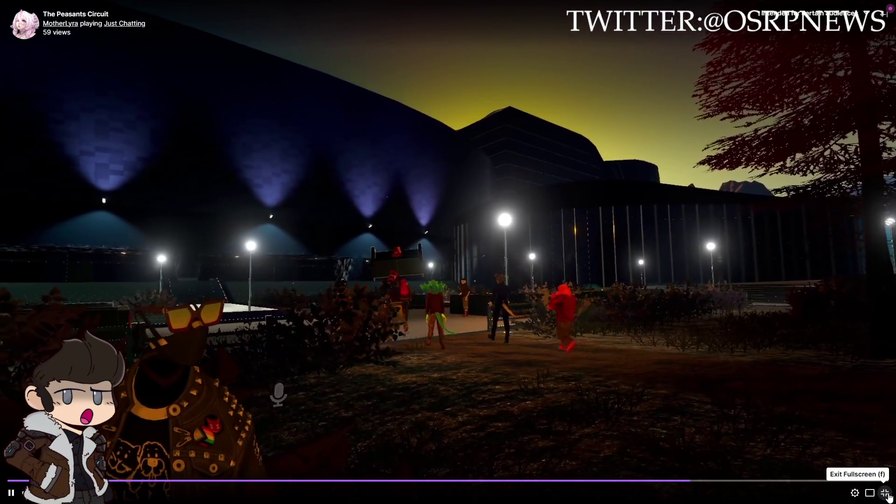
pyautogui.press('space')
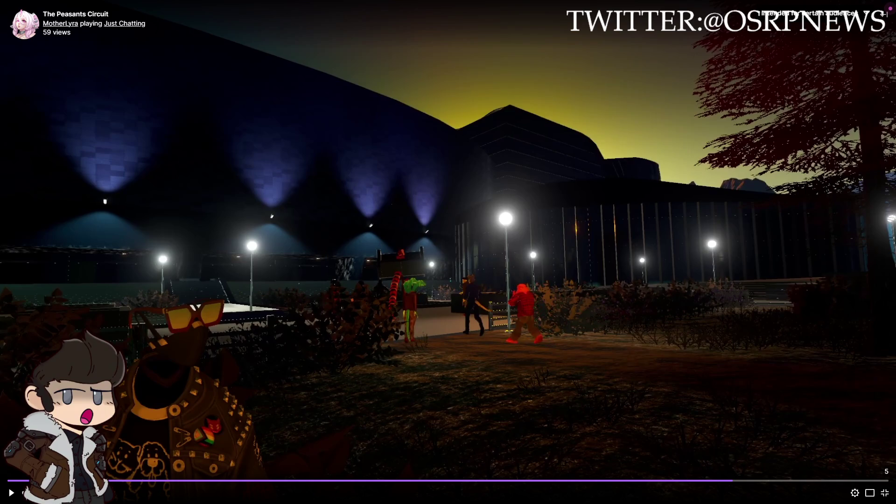
pyautogui.press('f')
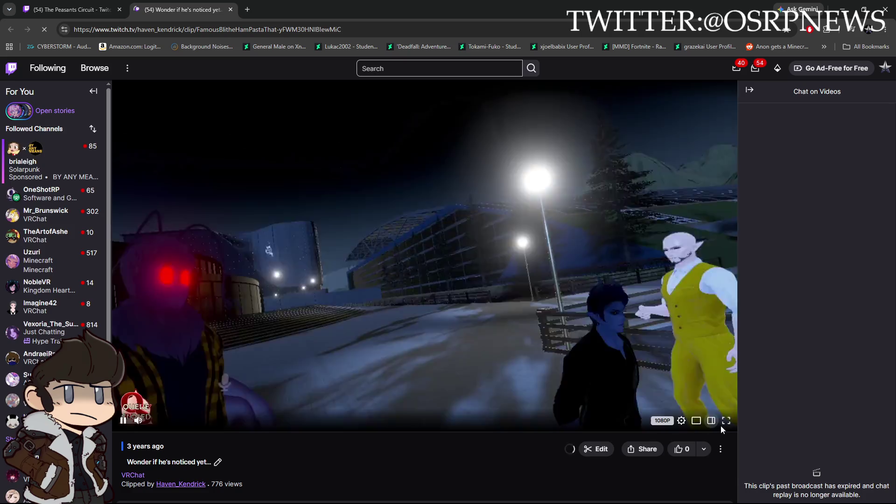
# Step: Watch 'Wonder if he's noticed yet...' full screen and pause it, then play FALL BACK! full screen
pyautogui.click(724, 422)
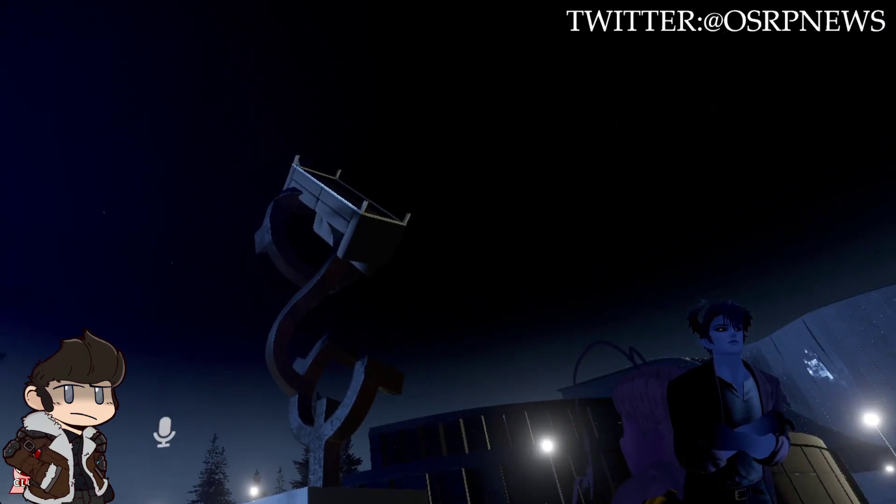
pyautogui.moveTo(799, 391)
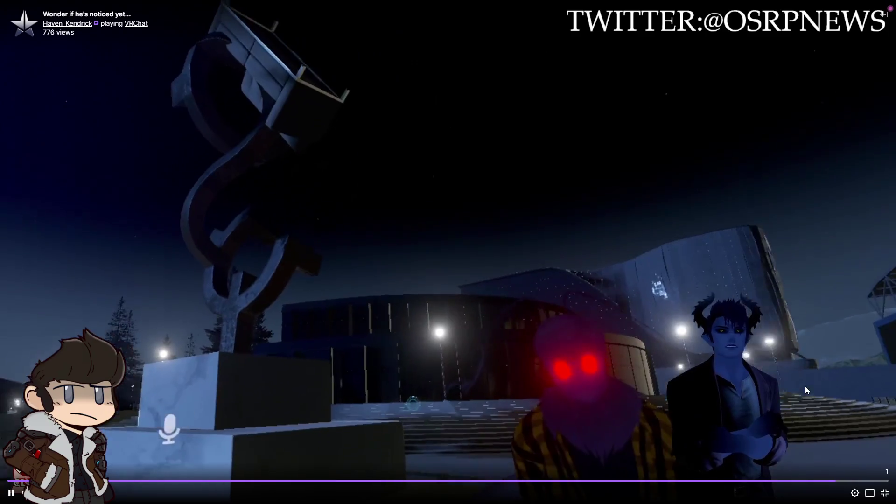
pyautogui.click(805, 385)
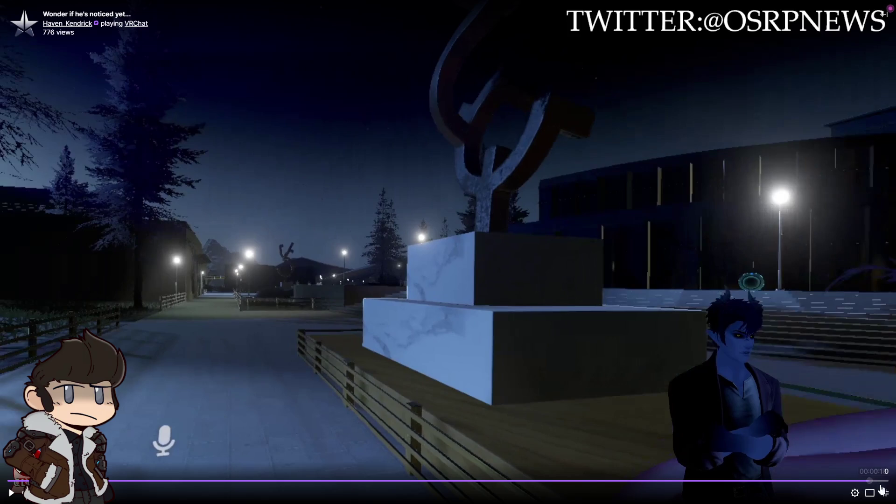
pyautogui.click(884, 493)
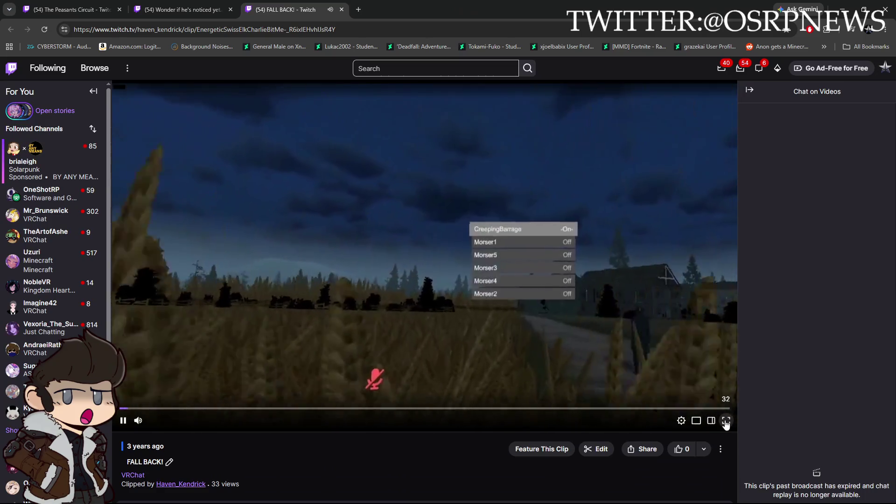
pyautogui.click(725, 420)
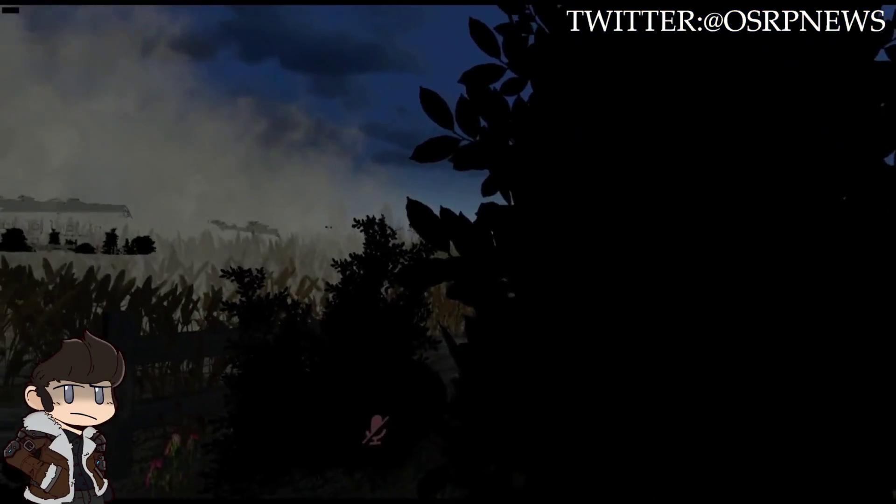
# Step: Replay FALL BACK! from near its start, pause on the CreepingBarrage menu frame, and exit full screen
pyautogui.moveTo(396, 410)
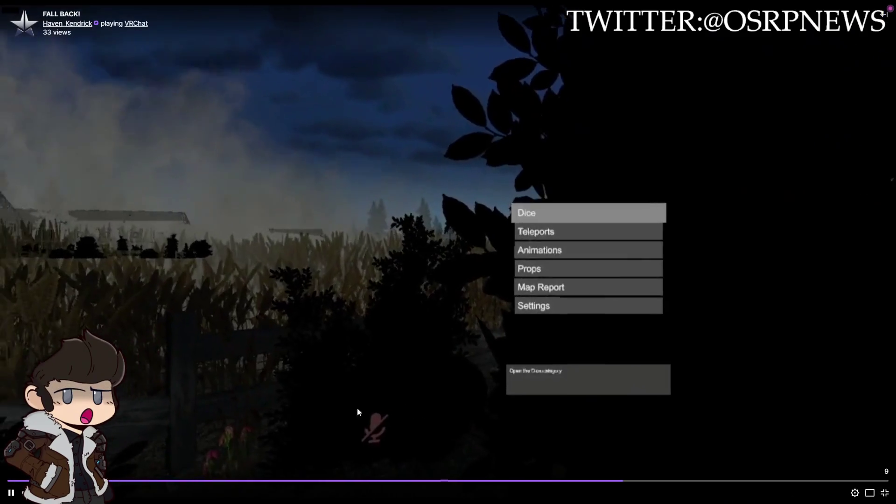
pyautogui.click(21, 481)
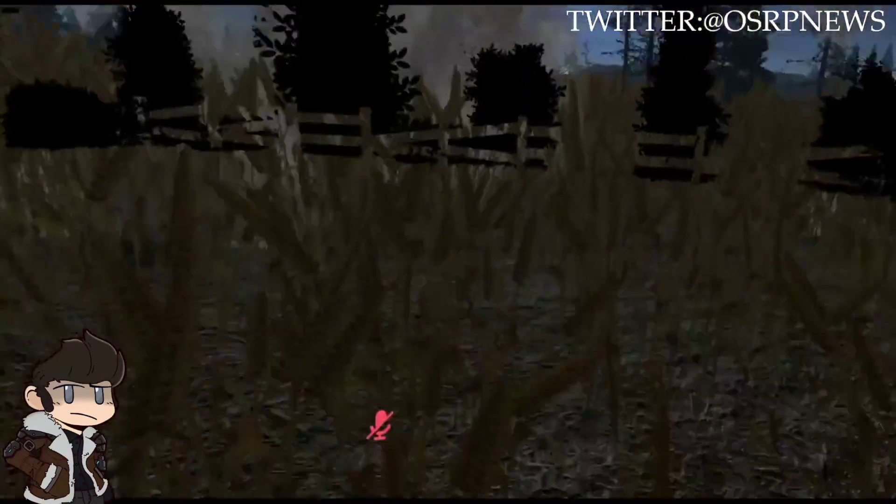
pyautogui.moveTo(814, 472)
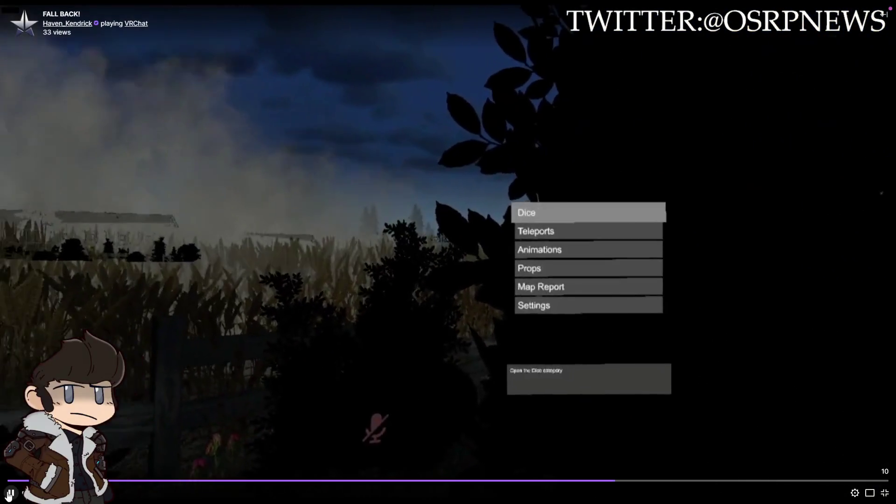
pyautogui.click(9, 493)
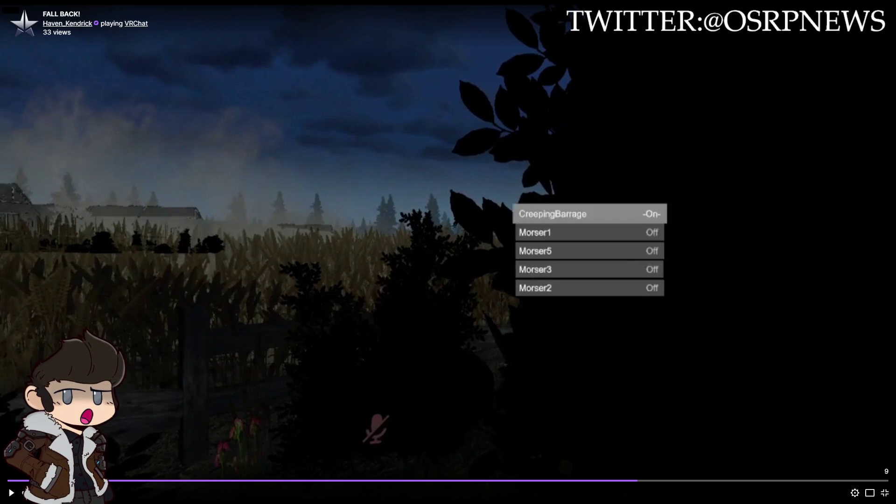
pyautogui.click(885, 492)
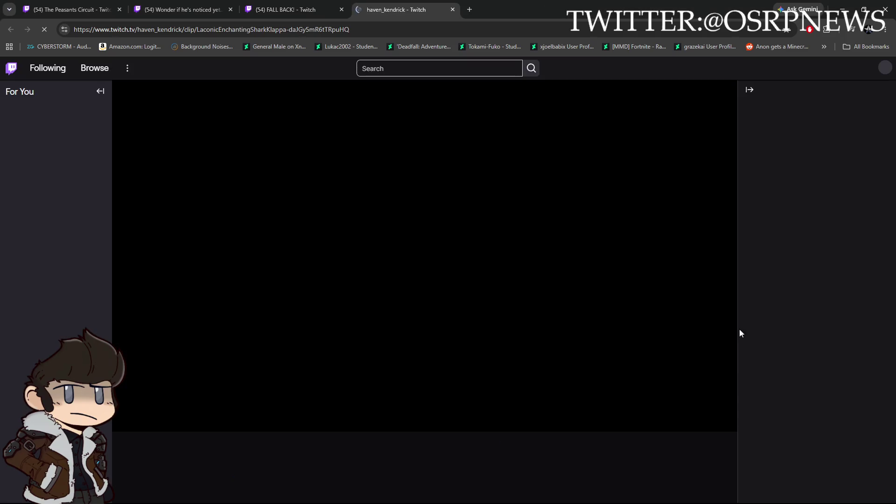
# Step: Play the newly opened clip full screen until it ends, then leave full screen
pyautogui.click(726, 420)
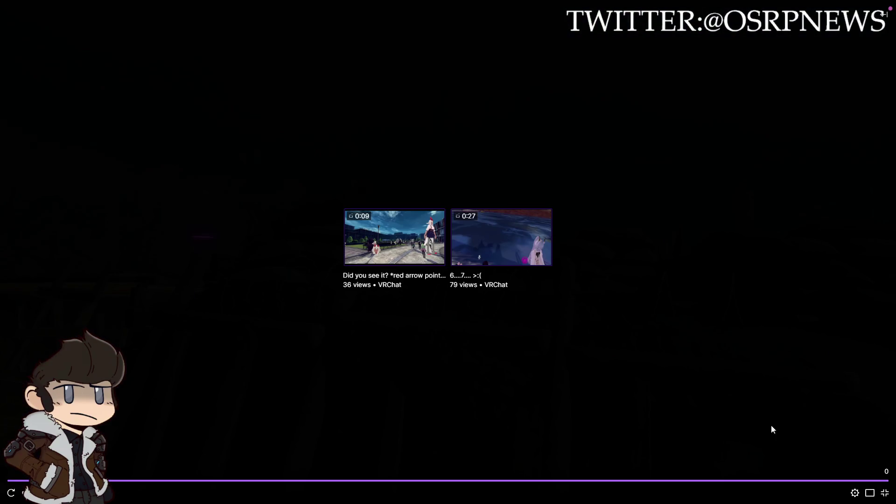
pyautogui.click(885, 492)
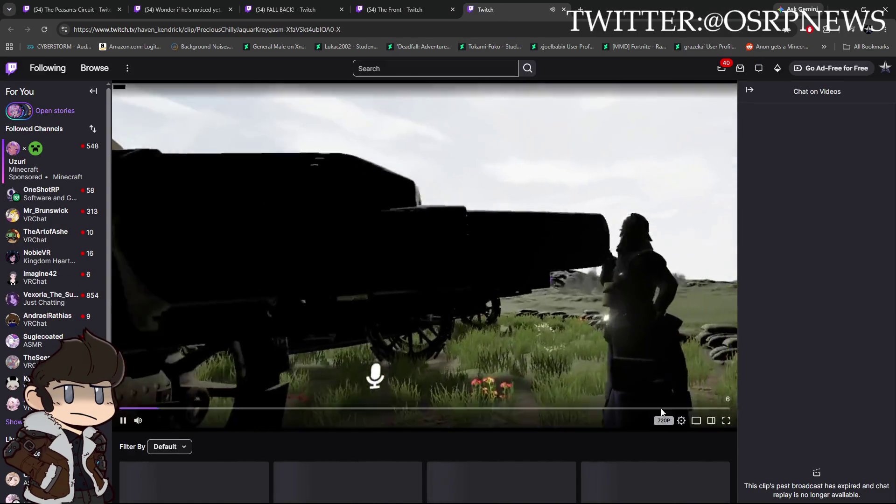
pyautogui.click(726, 421)
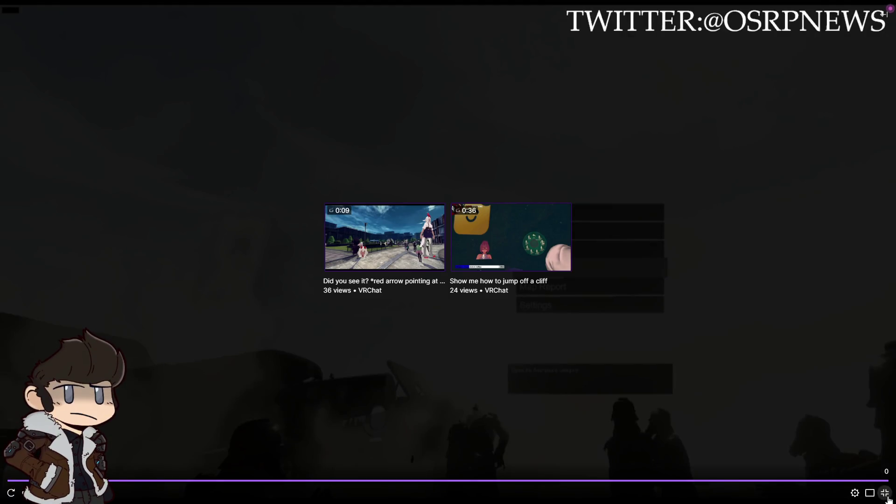
# Step: Replay the soldiers-and-wagon clip from the beginning, then exit full screen to the clip page
pyautogui.click(10, 494)
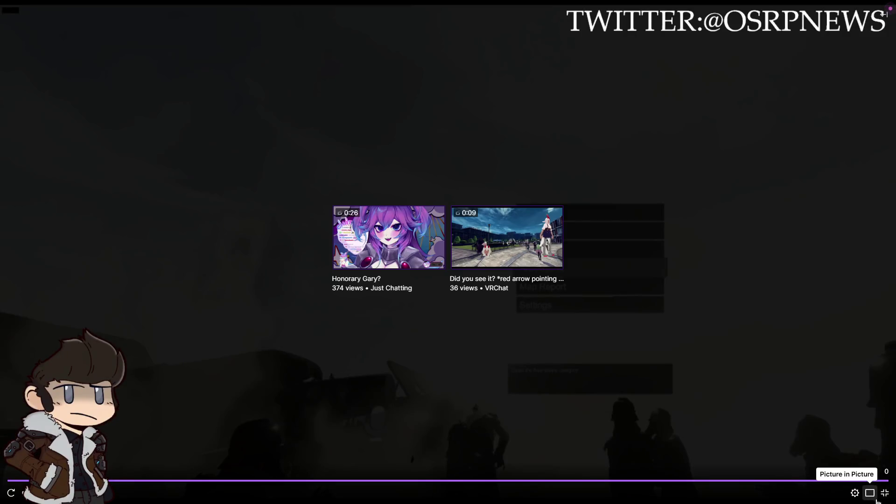
pyautogui.click(885, 493)
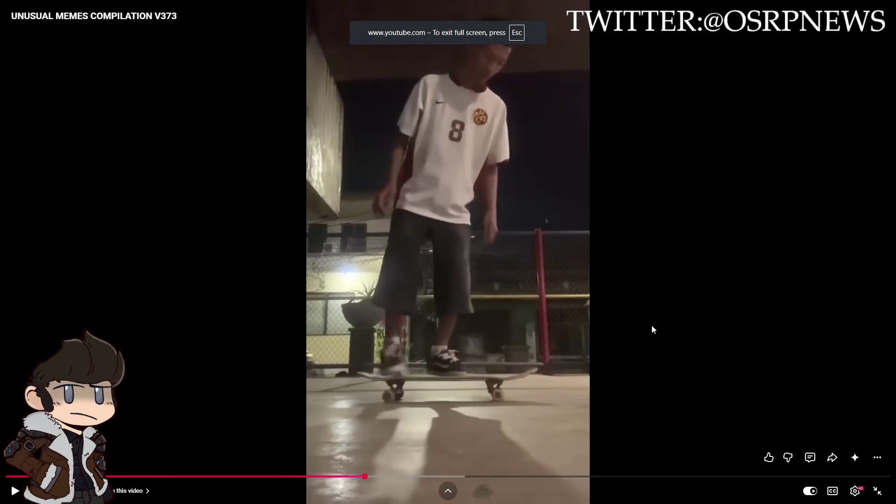
# Step: Play the meme compilation, pausing and skipping back 5 seconds twice to replay the forehead close-up
pyautogui.click(668, 315)
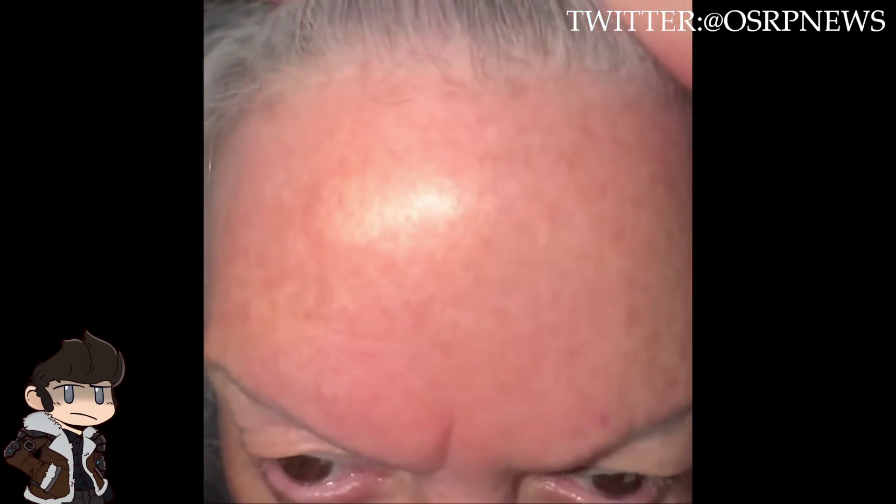
pyautogui.moveTo(741, 224)
pyautogui.click(620, 229)
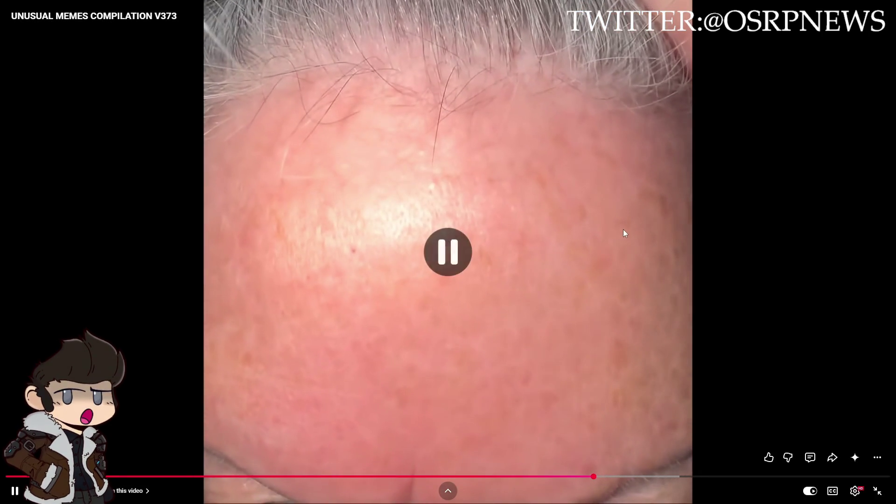
pyautogui.press('Left')
pyautogui.press('Left')
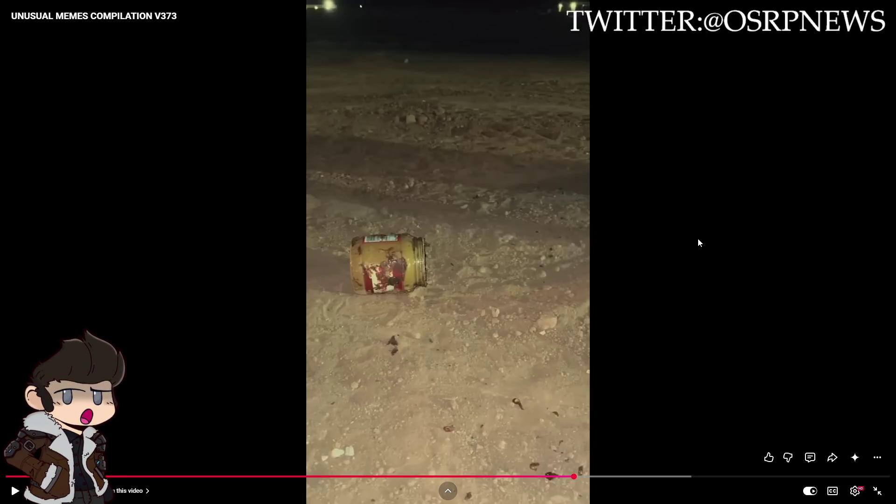
pyautogui.press('space')
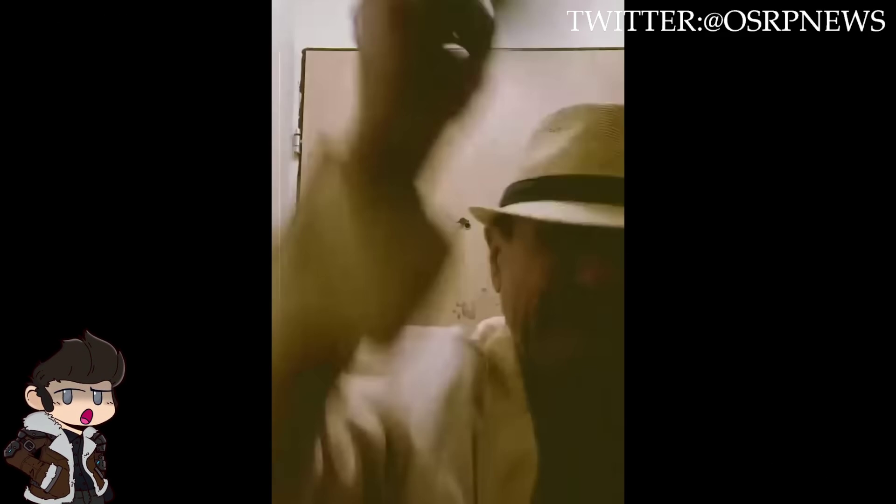
pyautogui.click(625, 264)
pyautogui.press('Left')
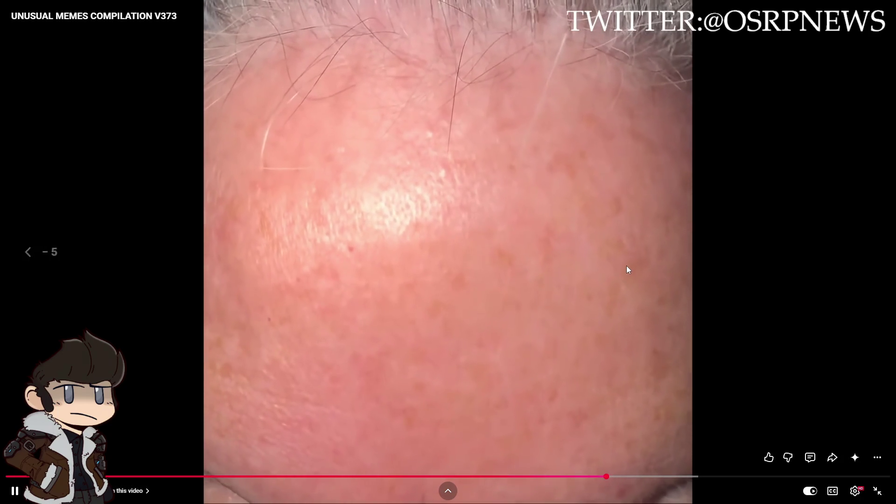
# Step: Rewind 5 more seconds, pausing on the forehead and rock-on-head clips, then stop on the cow clip
pyautogui.press('Left')
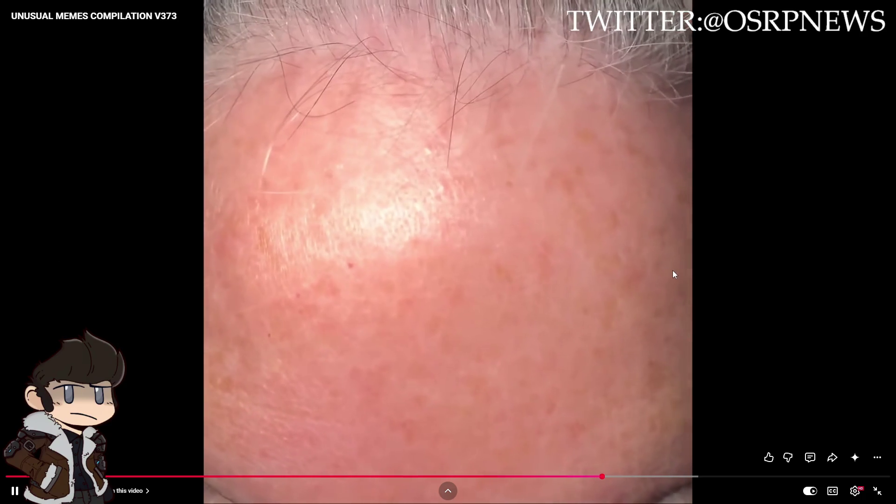
pyautogui.click(788, 277)
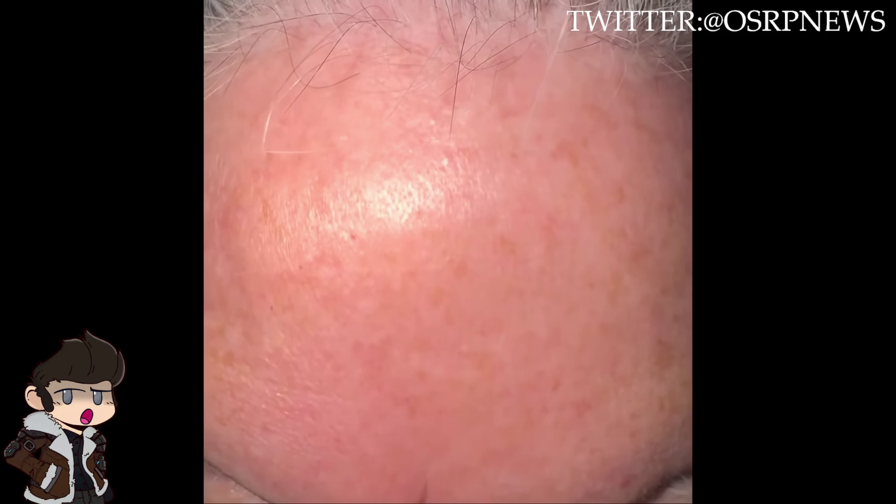
pyautogui.moveTo(767, 271)
pyautogui.click(620, 226)
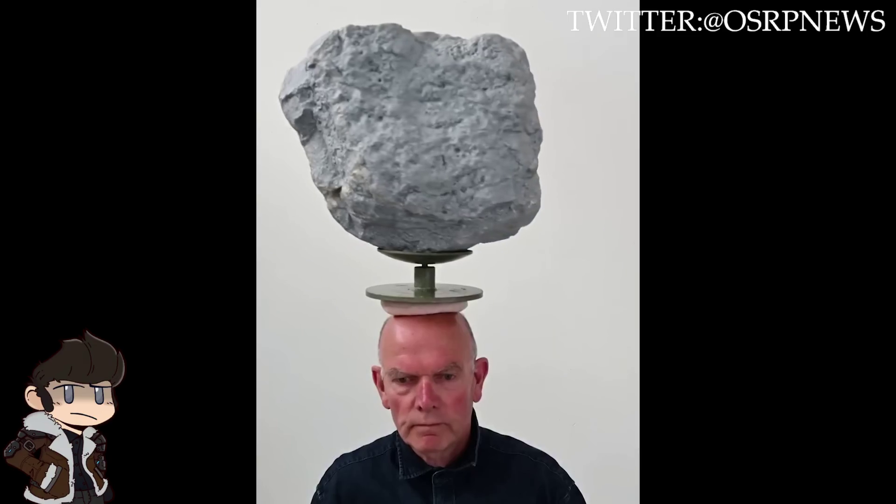
pyautogui.click(654, 203)
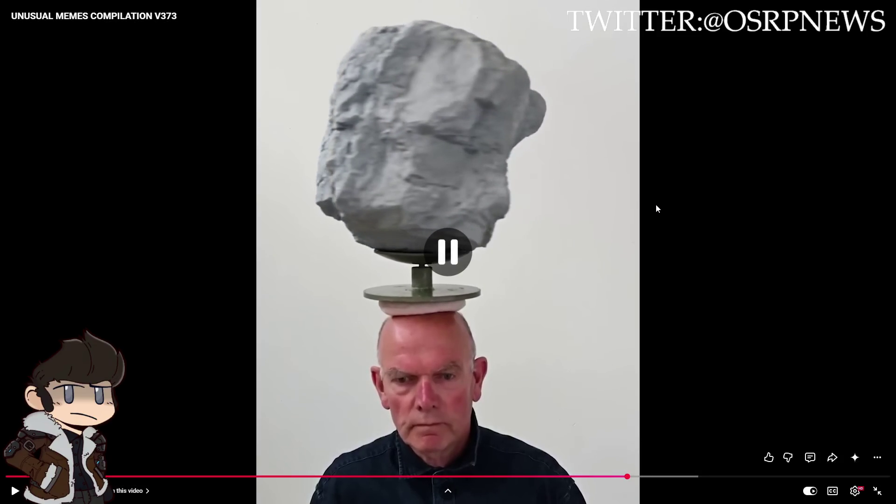
pyautogui.click(799, 251)
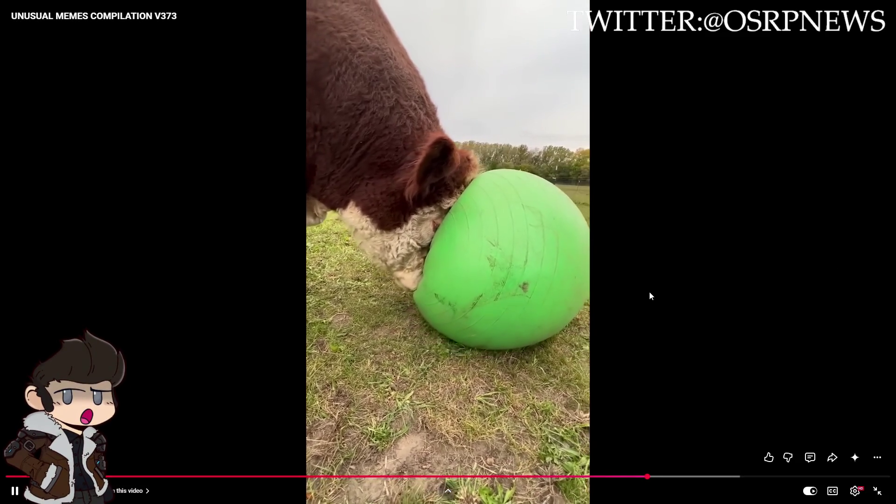
pyautogui.click(707, 285)
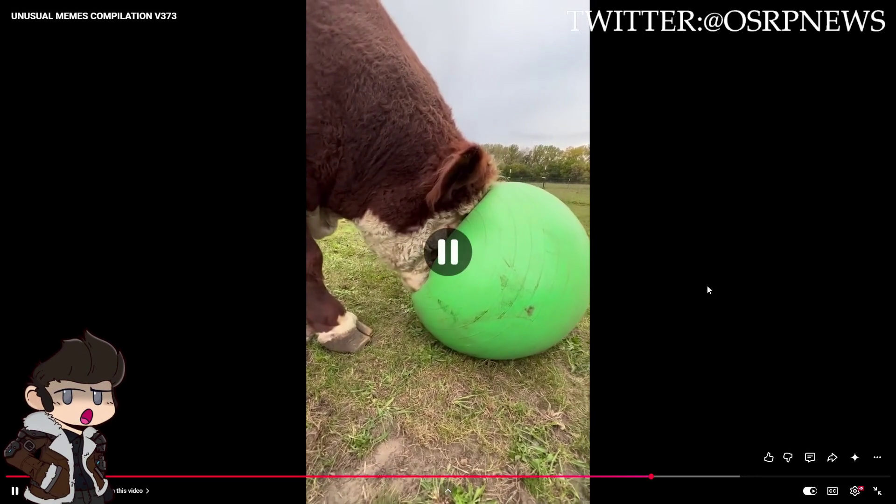
# Step: Rewind 5 seconds to the cow clip and let the compilation play until the black cat clip
pyautogui.press('Left')
pyautogui.click(676, 264)
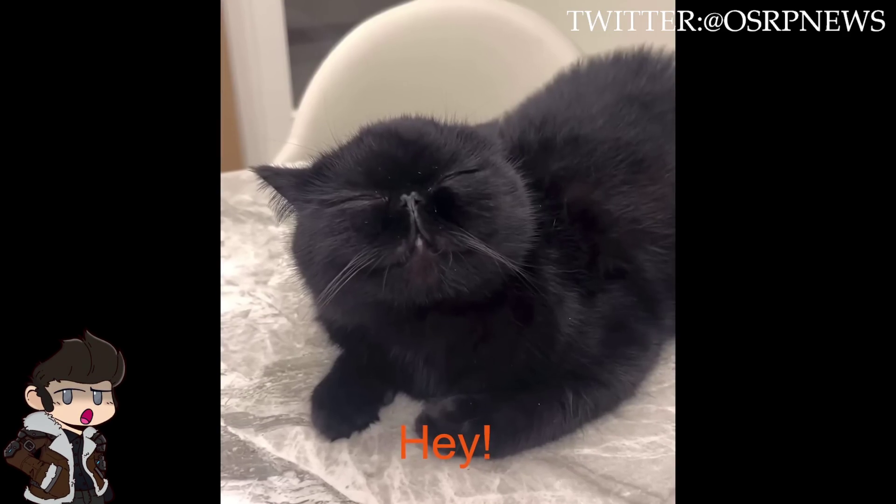
pyautogui.moveTo(760, 357)
pyautogui.click(778, 249)
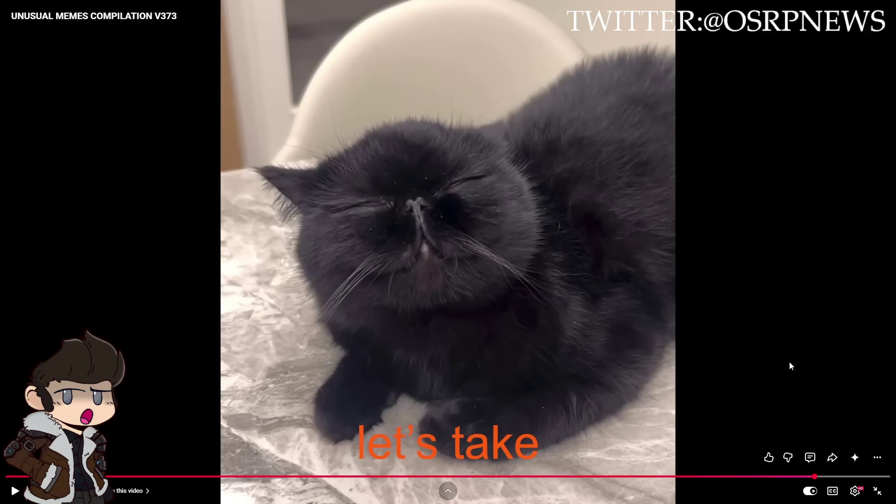
# Step: Resume playing the black cat clip in the meme compilation
pyautogui.click(792, 365)
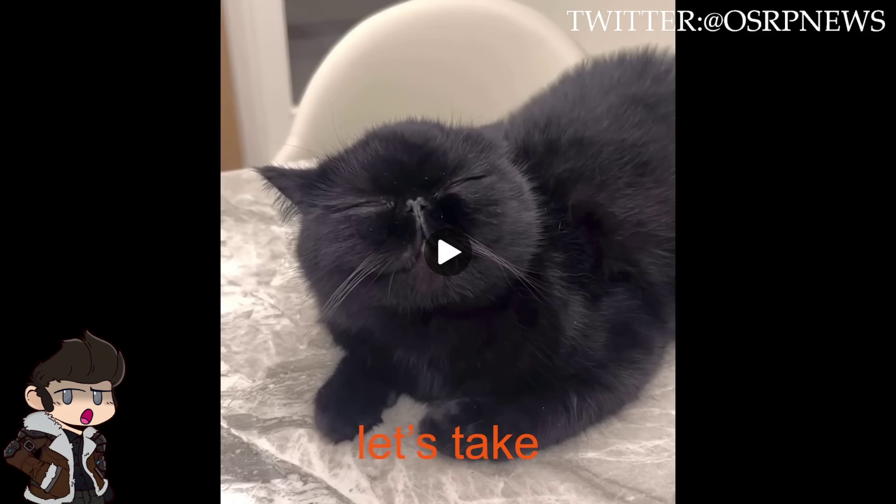
# Step: Pause the compilation, exit full screen, and Alt+Tab back to the Unity editor
pyautogui.click(772, 372)
pyautogui.click(876, 491)
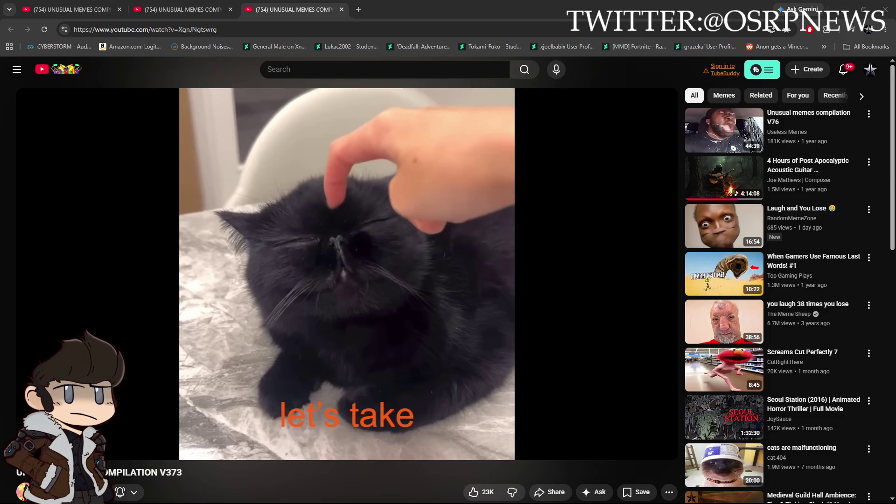
pyautogui.hotkey('alt', 'Tab')
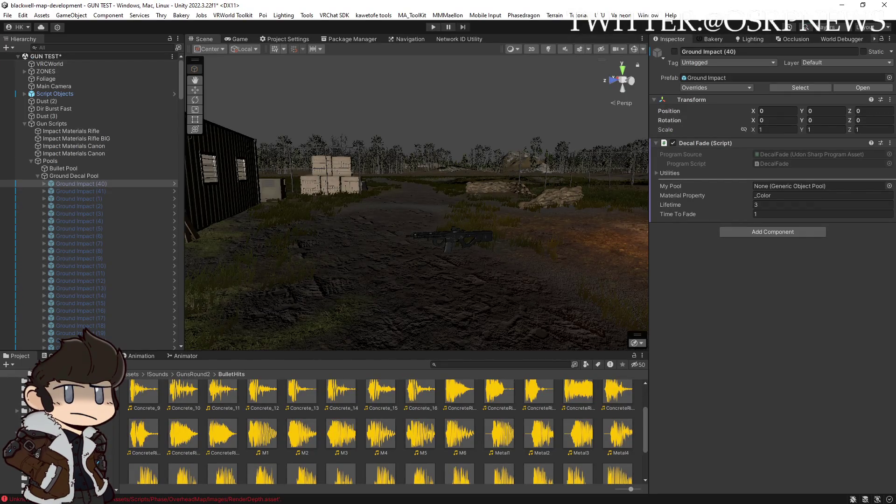
# Step: Turn the scene camera toward the barn and select Concrete Impact (1) through Concrete Impact (59)
pyautogui.moveTo(524, 232)
pyautogui.mouseDown()
pyautogui.moveTo(550, 244)
pyautogui.moveTo(530, 225)
pyautogui.moveTo(458, 236)
pyautogui.moveTo(451, 246)
pyautogui.mouseUp()
pyautogui.press('w')
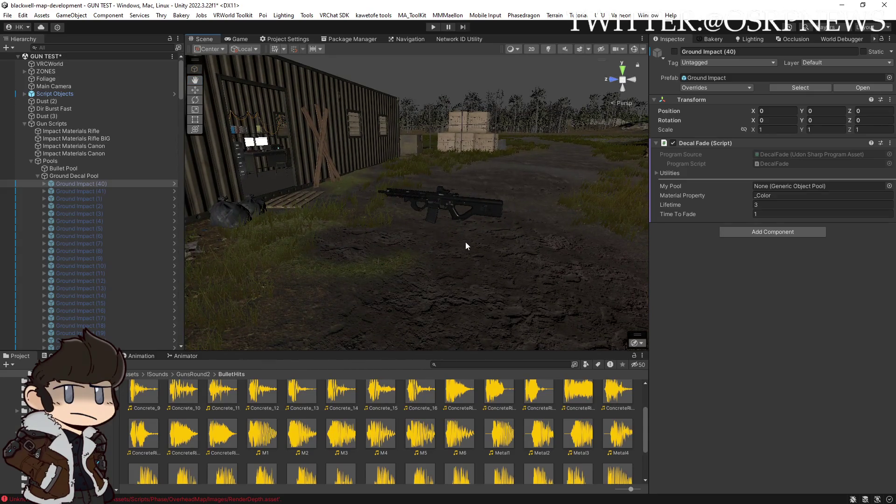
pyautogui.moveTo(452, 213); pyautogui.dragTo(508, 236)
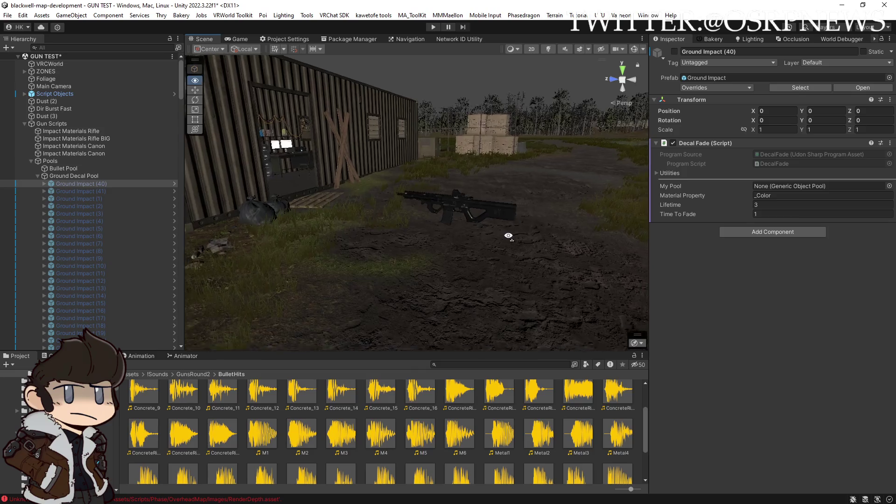
pyautogui.scroll(-10, 80, 225)
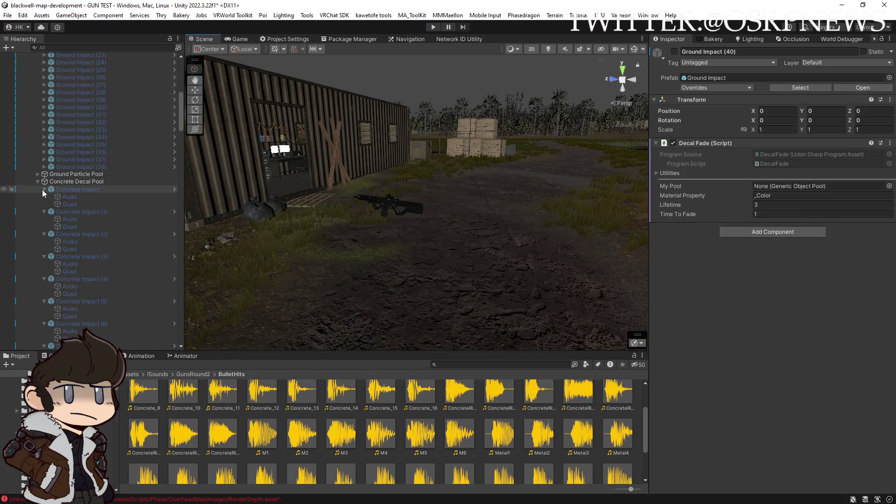
pyautogui.scroll(-7, 43, 189)
pyautogui.scroll(10, 46, 190)
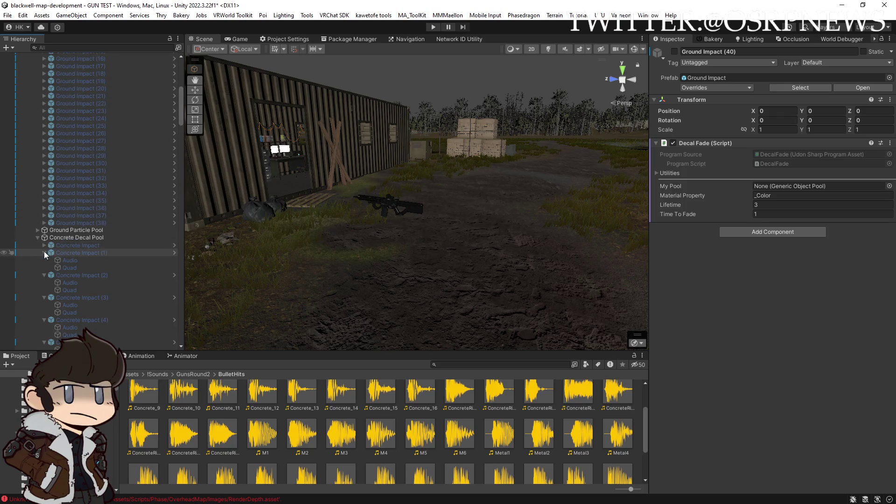
pyautogui.click(77, 253)
pyautogui.scroll(-20, 89, 259)
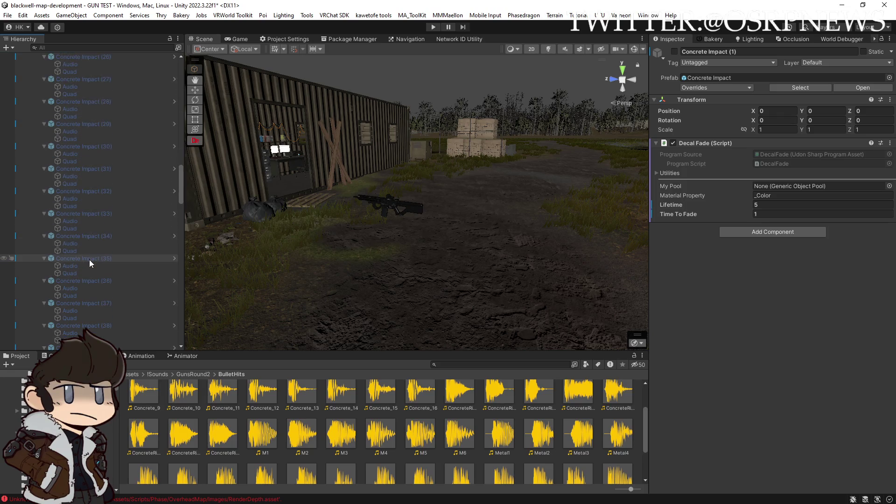
pyautogui.keyDown('shift'); pyautogui.click(76, 208); pyautogui.keyUp('shift')
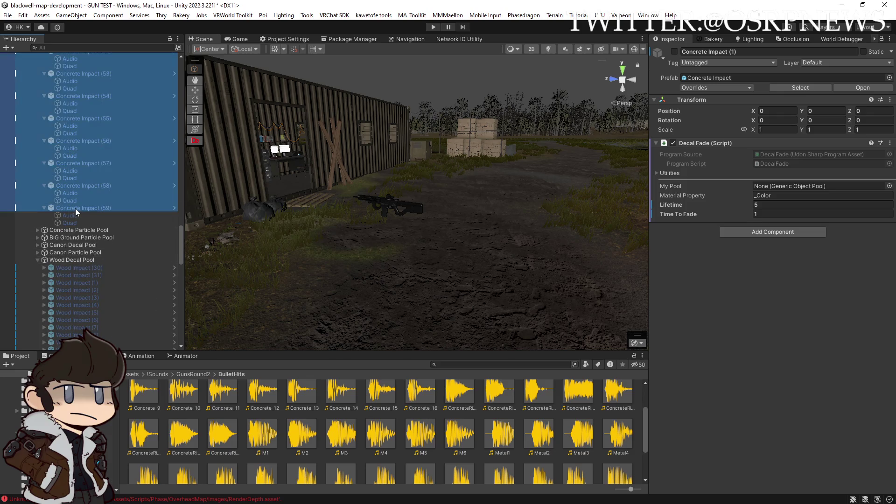
# Step: Inspect Wood Impact (58), then select Wood Impact (30) and expand it to show its children
pyautogui.scroll(-15, 116, 188)
pyautogui.scroll(20, 116, 188)
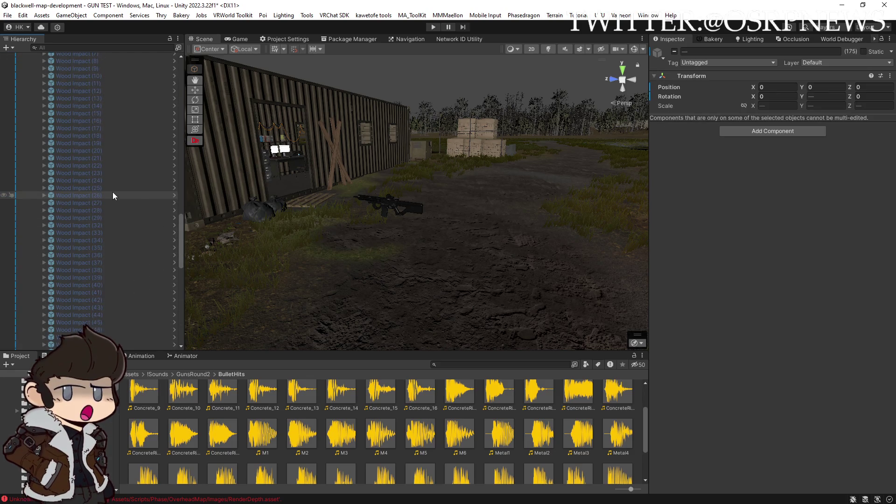
pyautogui.scroll(-15, 111, 202)
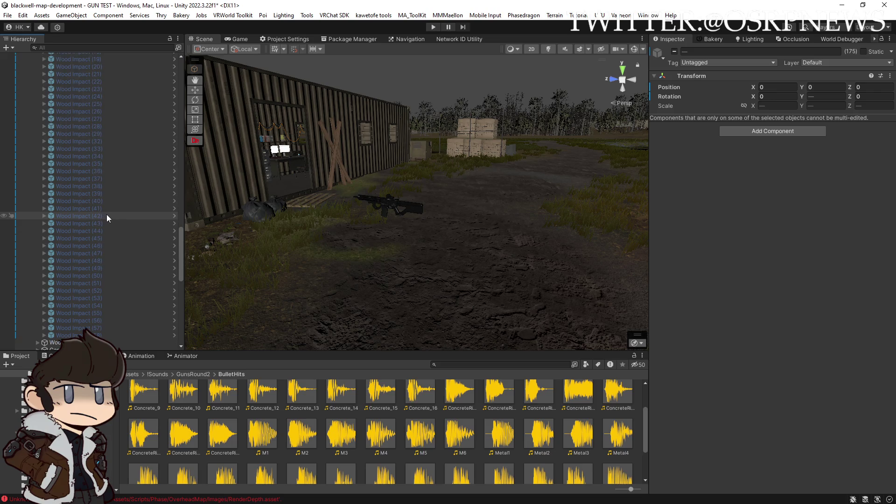
pyautogui.scroll(4, 114, 215)
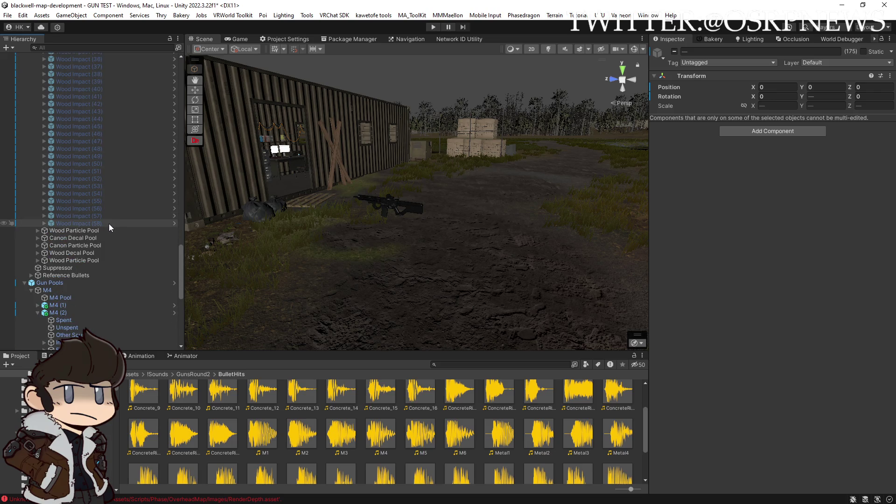
pyautogui.scroll(-2, 96, 222)
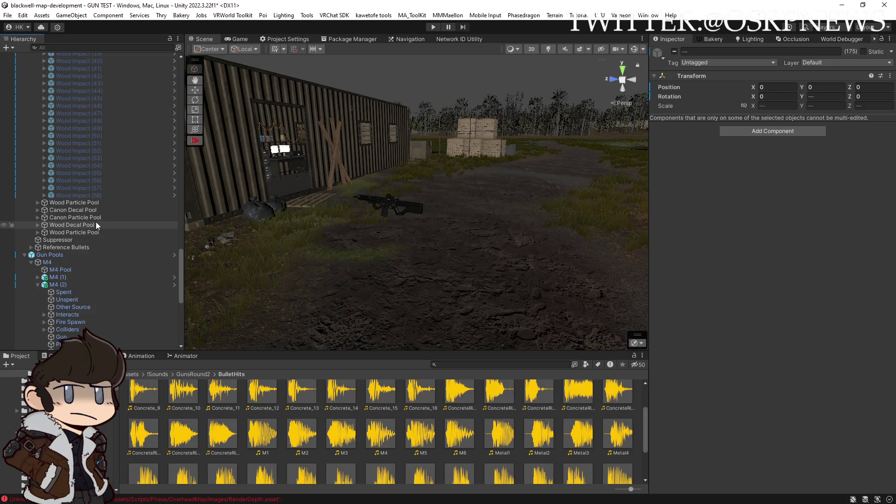
pyautogui.click(61, 194)
pyautogui.scroll(15, 80, 191)
pyautogui.scroll(6, 85, 189)
pyautogui.click(62, 220)
pyautogui.click(43, 216)
# Step: Inspect the Audio Source and Impact Sound settings on Wood Impact (30)'s Audio child
pyautogui.click(70, 225)
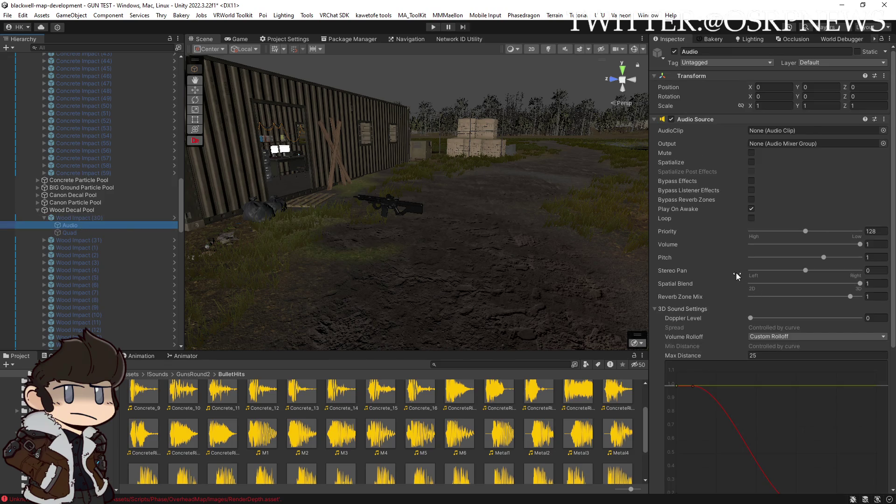
pyautogui.scroll(-3, 726, 268)
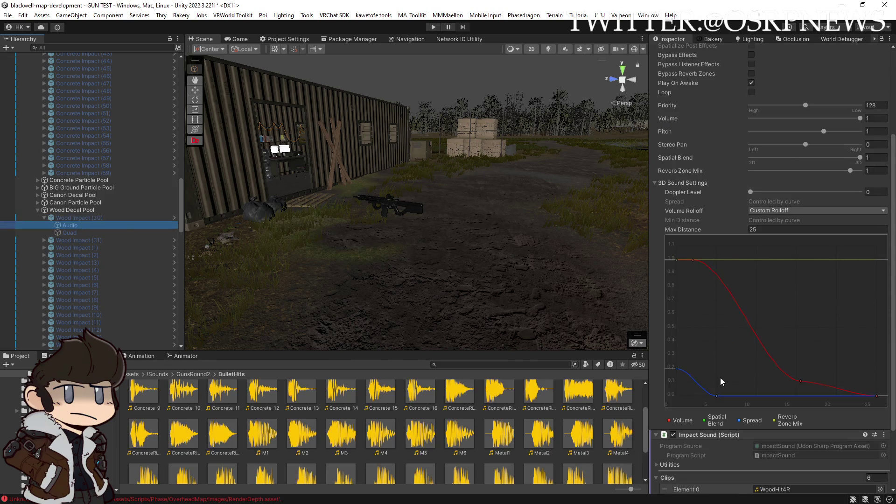
pyautogui.scroll(-2, 721, 378)
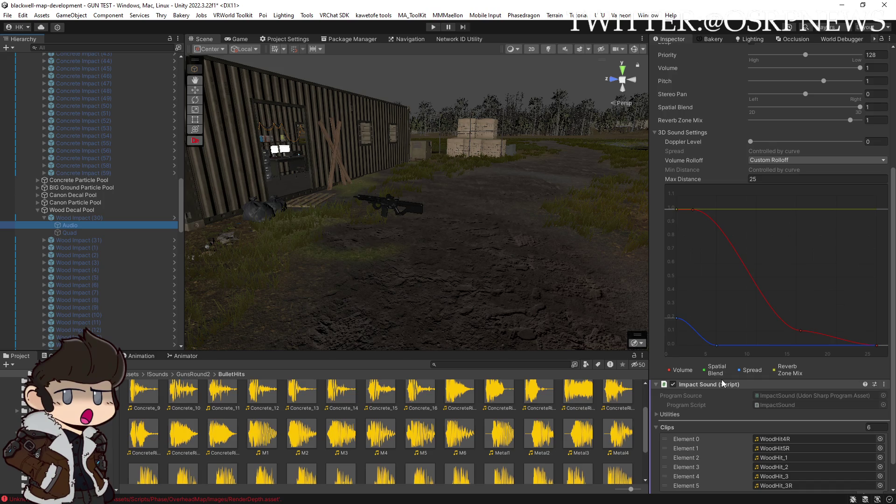
pyautogui.scroll(-1, 738, 332)
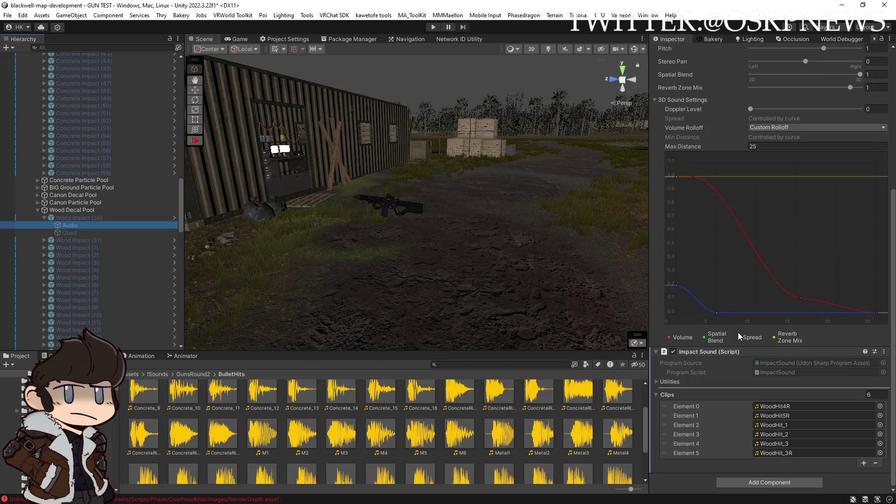
# Step: Check Wood Impact (5)'s Audio child, whose Impact Sound holds 6 clips starting with WoodHit4R
pyautogui.click(72, 277)
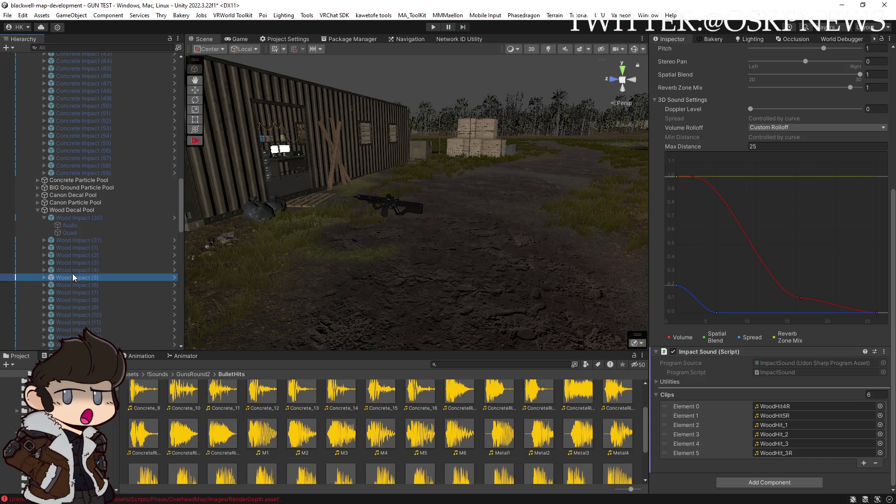
pyautogui.click(43, 278)
pyautogui.click(72, 284)
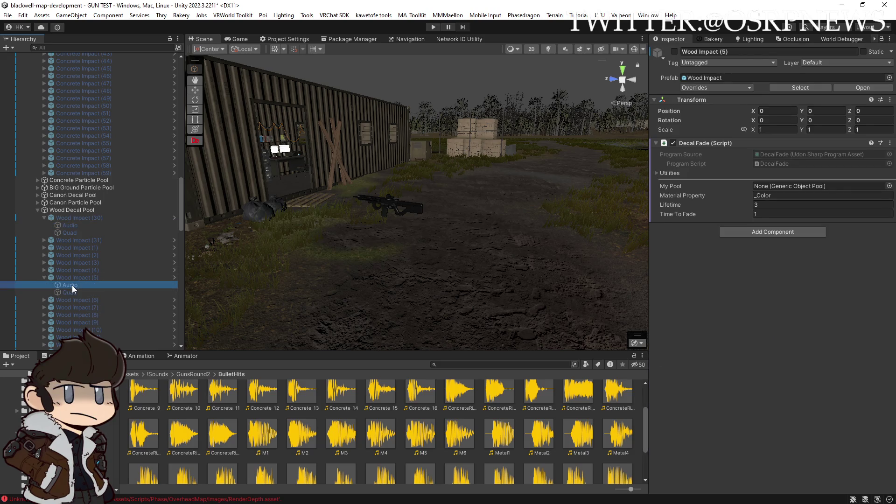
pyautogui.scroll(-3, 704, 297)
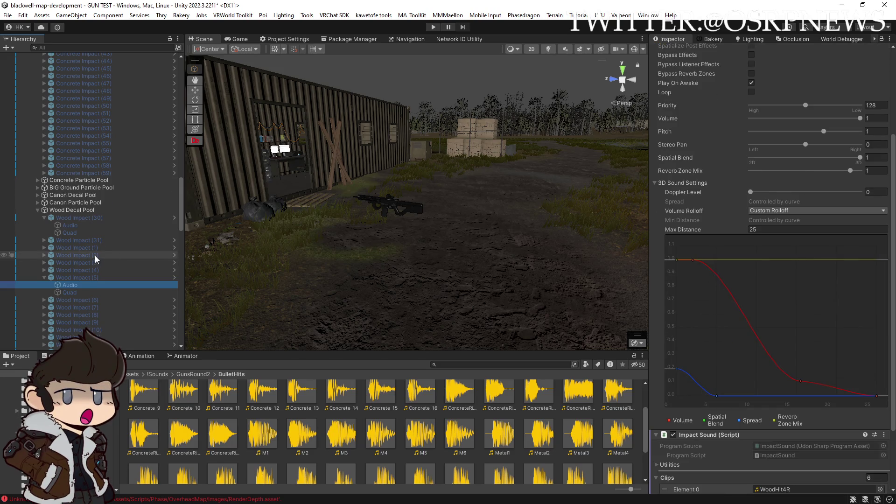
pyautogui.scroll(15, 94, 255)
pyautogui.scroll(-15, 81, 168)
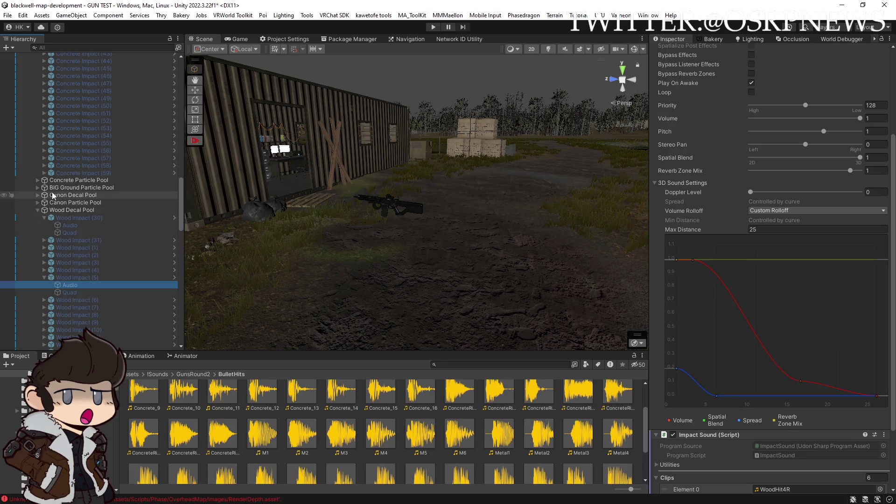
# Step: Compare Concrete Impact (59)'s Audio child, with 16 impact clips, against the wood one
pyautogui.click(44, 173)
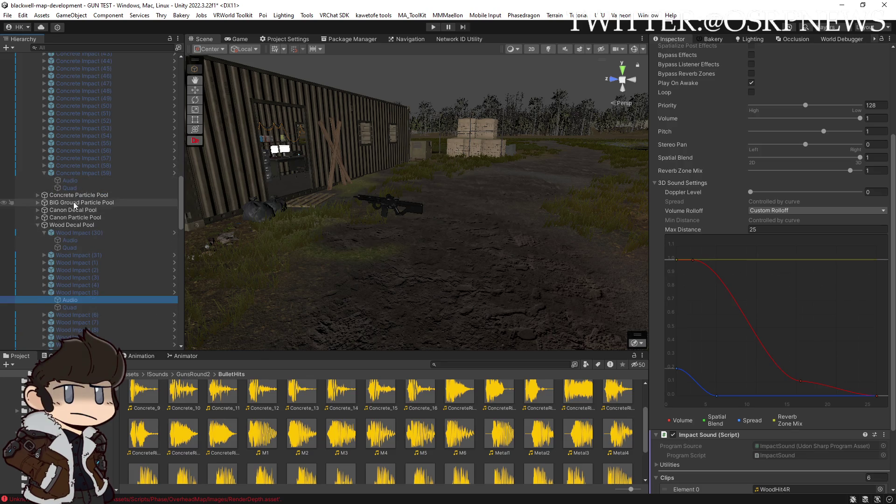
pyautogui.click(70, 181)
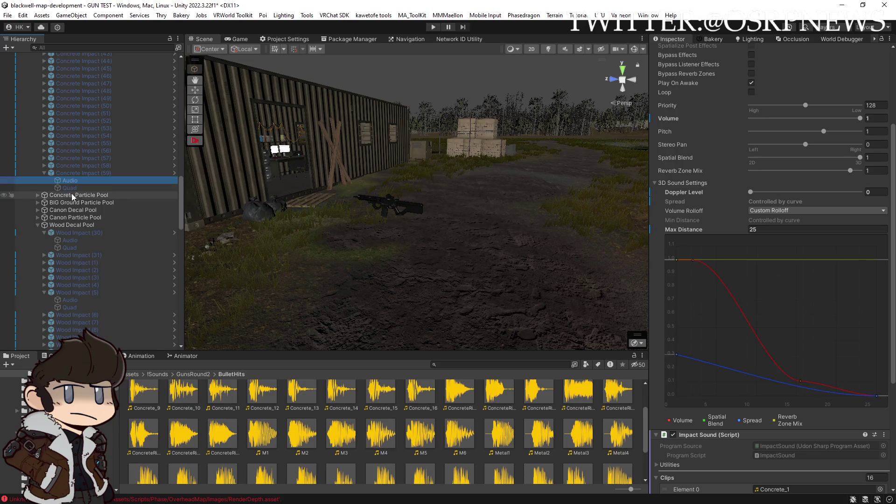
pyautogui.click(71, 241)
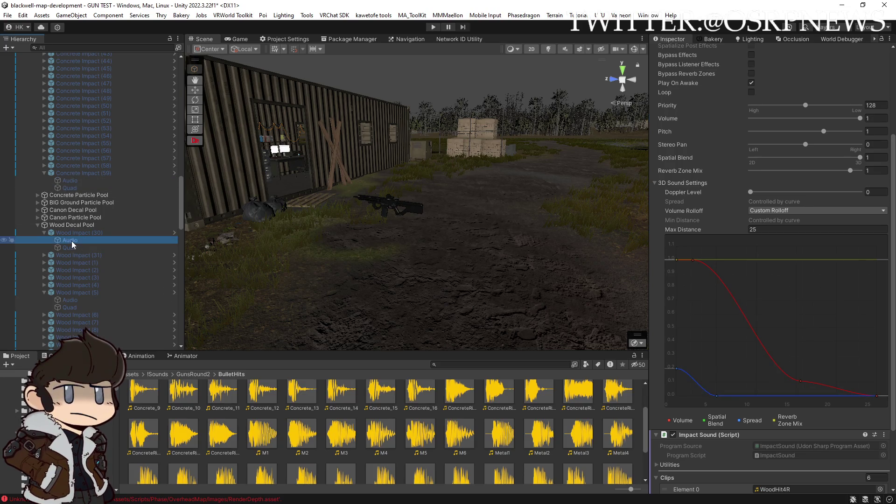
pyautogui.click(72, 181)
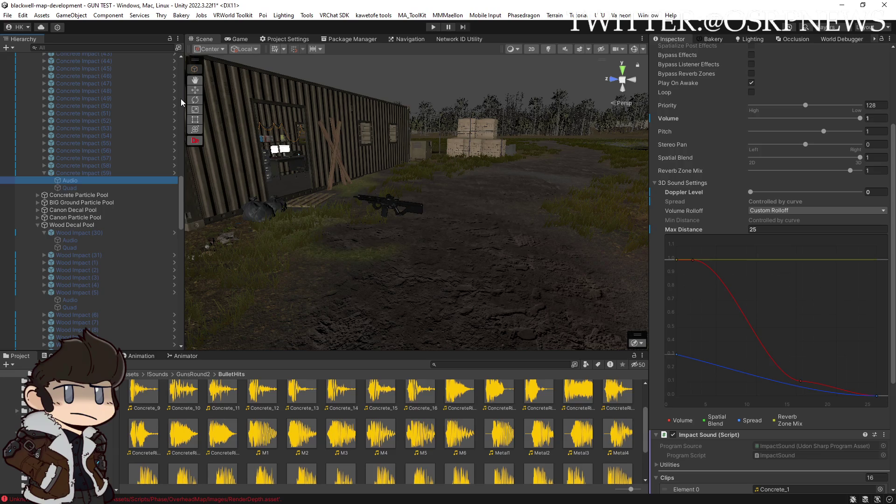
pyautogui.scroll(20, 182, 140)
pyautogui.scroll(-10, 86, 176)
# Step: Drag the Spread curve key right in Concrete Impact's Audio Source rolloff graph
pyautogui.click(43, 162)
pyautogui.click(74, 171)
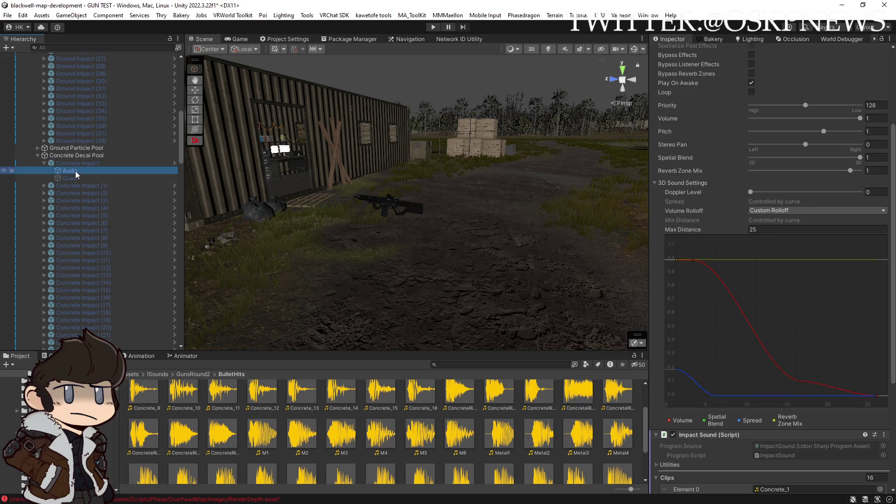
pyautogui.moveTo(715, 394); pyautogui.dragTo(756, 408)
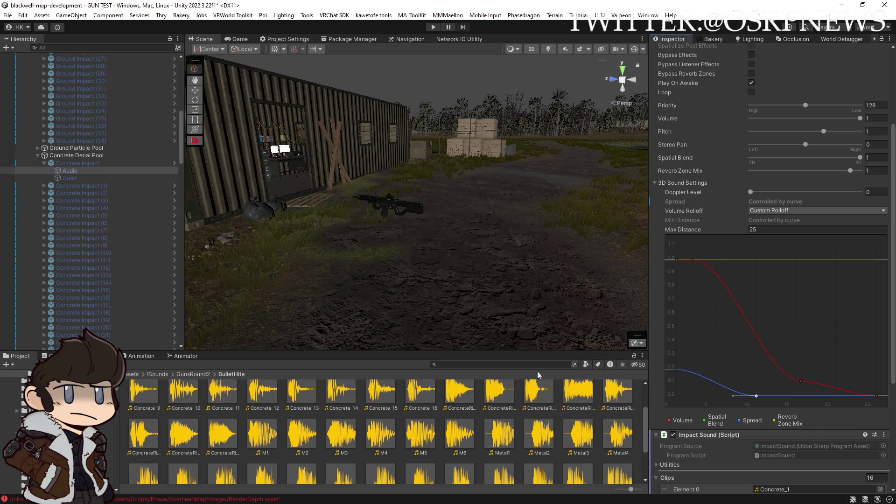
pyautogui.scroll(5, 765, 146)
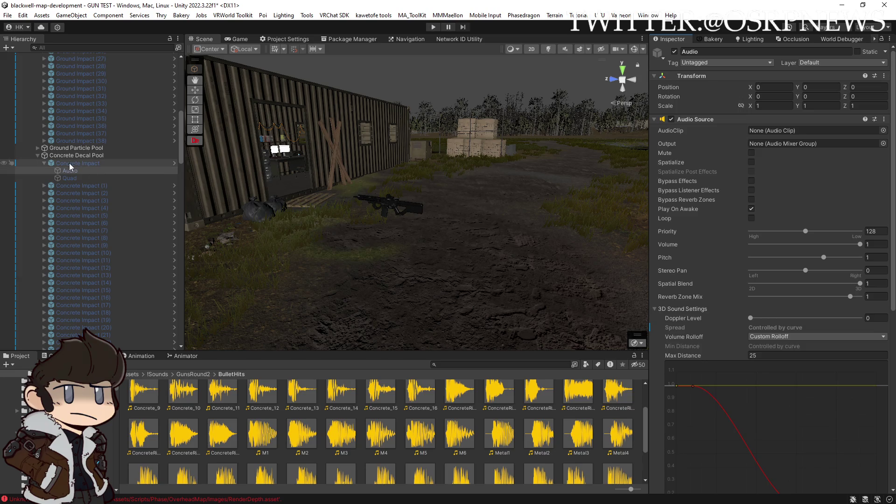
# Step: Apply all overrides to the Concrete Impact prefab
pyautogui.click(70, 164)
pyautogui.click(748, 88)
pyautogui.click(771, 170)
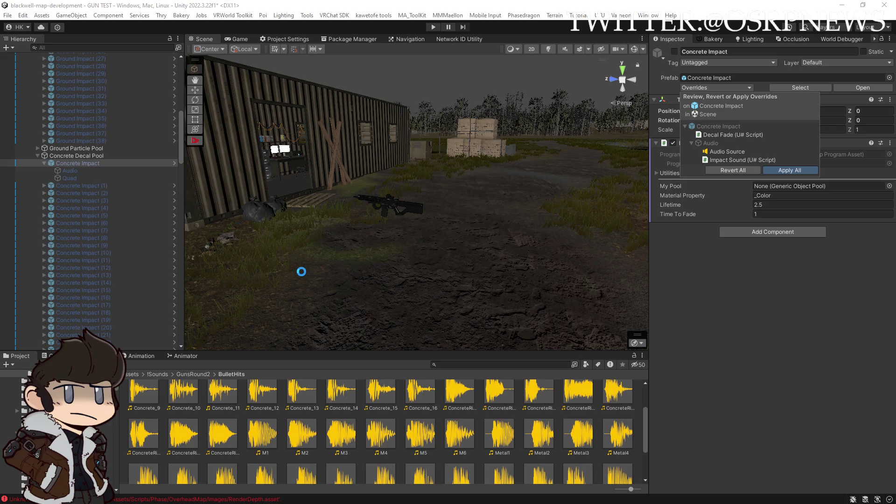
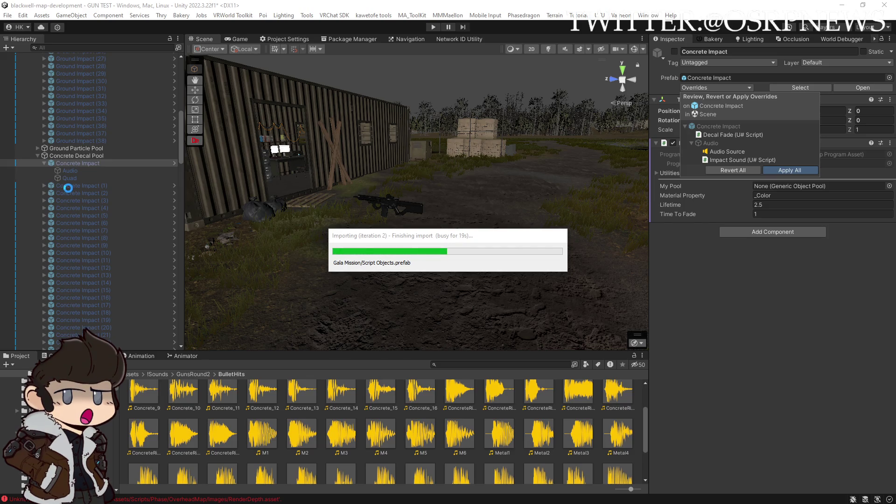
# Step: Inspect Concrete Impact (1)'s audio settings, then collapse its children
pyautogui.click(78, 189)
pyautogui.click(44, 185)
pyautogui.click(67, 193)
pyautogui.scroll(-5, 808, 279)
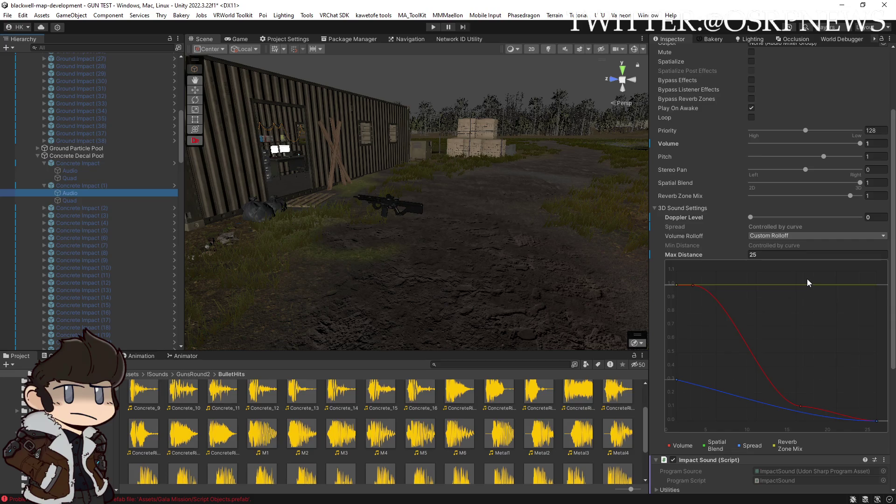
pyautogui.click(44, 186)
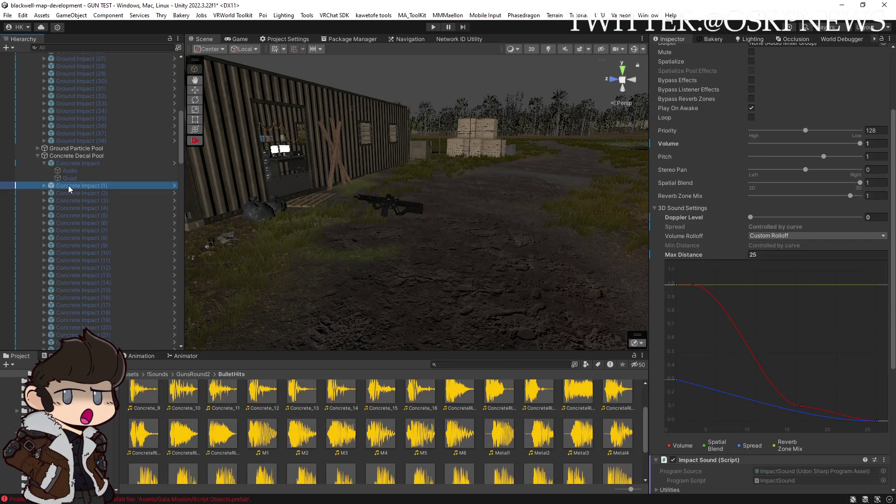
# Step: Select Concrete Impact (1) through (59) and Revert All overrides, restoring Lifetime 2.5
pyautogui.click(68, 186)
pyautogui.scroll(-10, 97, 236)
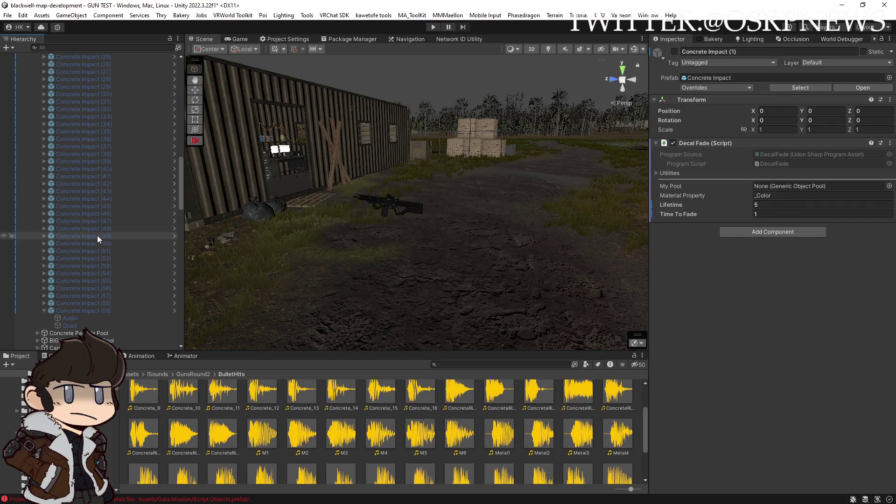
pyautogui.keyDown('shift'); pyautogui.click(114, 310); pyautogui.keyUp('shift')
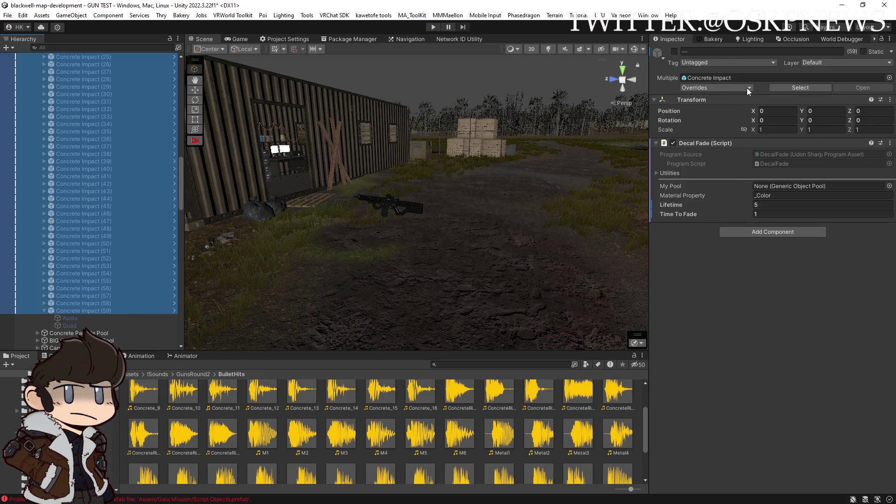
pyautogui.click(747, 88)
pyautogui.click(748, 145)
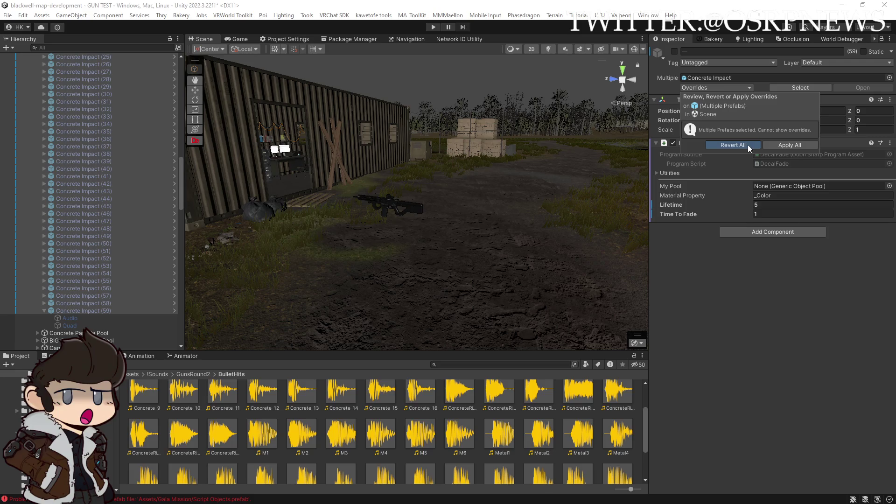
pyautogui.scroll(-10, 102, 257)
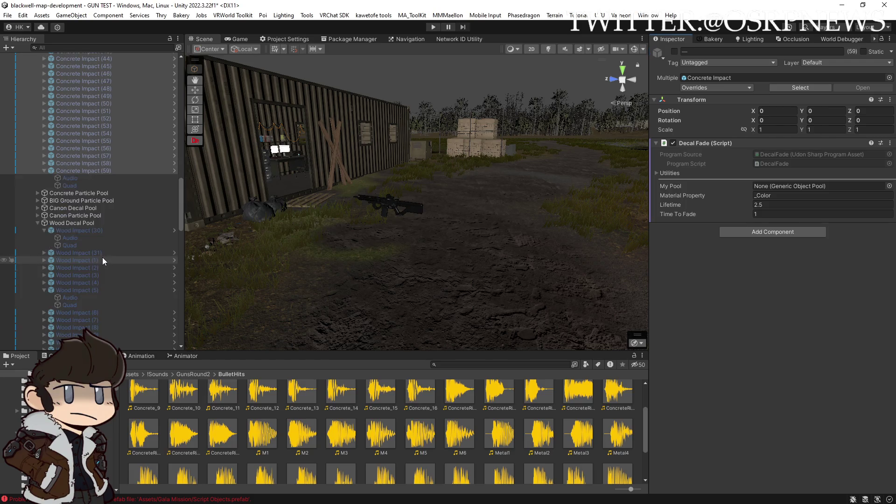
# Step: Drag Wood Impact (13)'s audio Spread curve key out to about 9.85
pyautogui.click(89, 252)
pyautogui.click(45, 252)
pyautogui.click(71, 260)
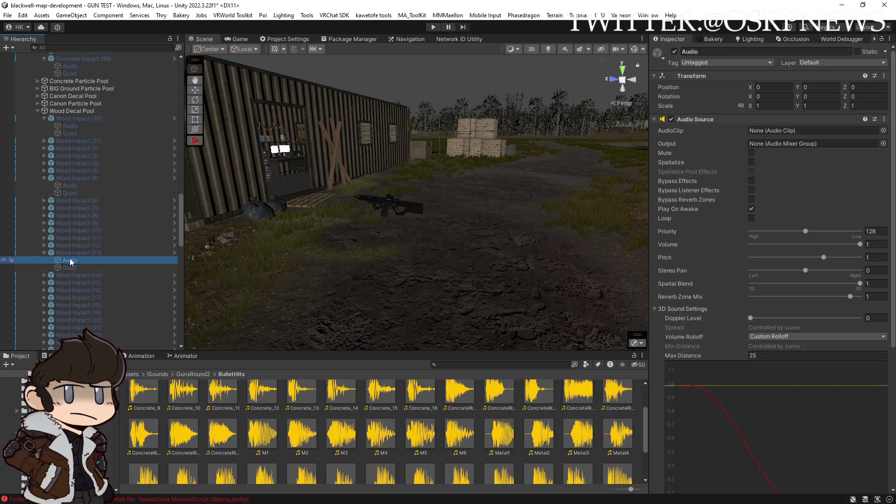
pyautogui.scroll(-5, 69, 259)
pyautogui.scroll(-8, 684, 318)
pyautogui.moveTo(717, 320); pyautogui.dragTo(757, 336)
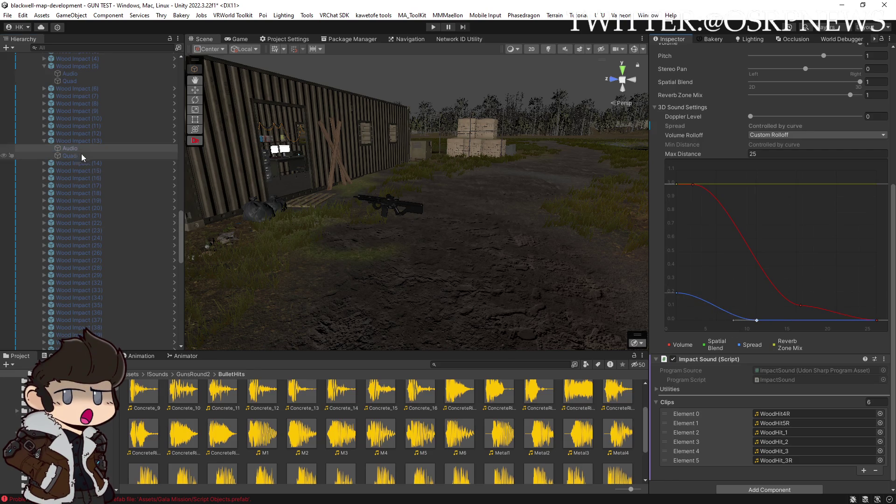
# Step: Apply All of Wood Impact (13)'s overrides to the Wood Impact prefab, saving Lifetime 3 and six WoodHit clips
pyautogui.click(74, 141)
pyautogui.click(751, 88)
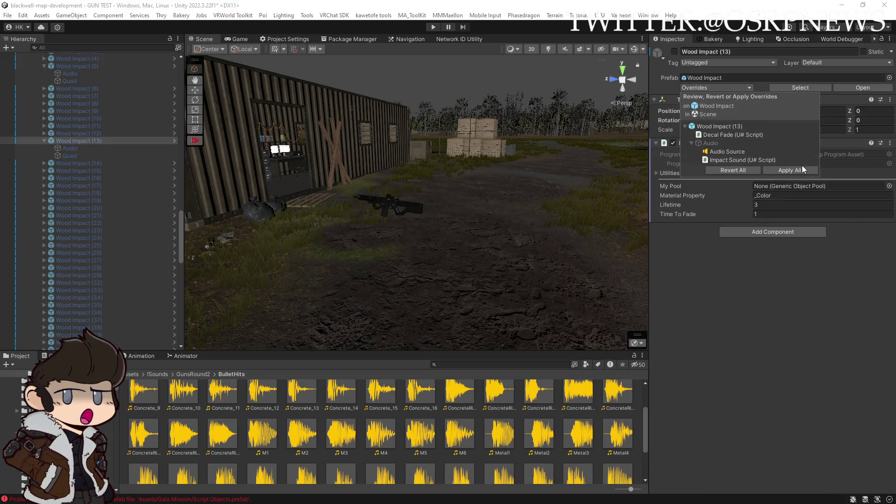
pyautogui.click(798, 170)
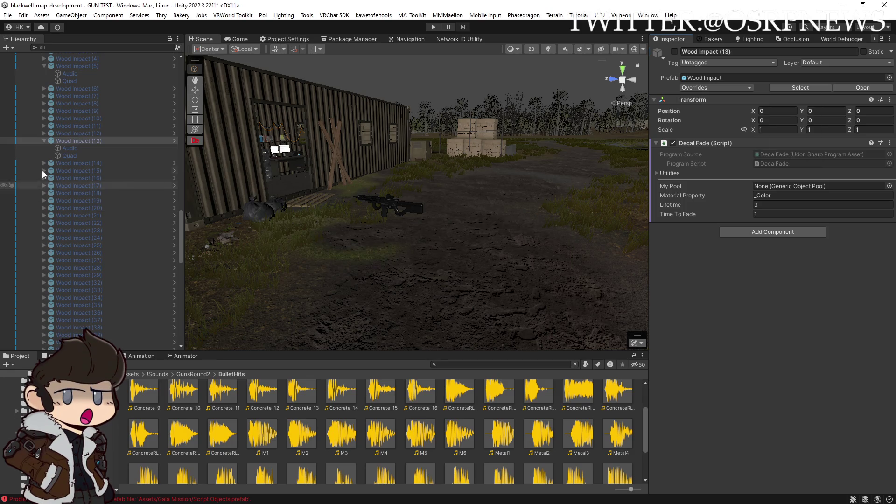
pyautogui.click(68, 148)
pyautogui.scroll(-2, 727, 279)
pyautogui.scroll(-2, 727, 278)
pyautogui.scroll(-2, 730, 278)
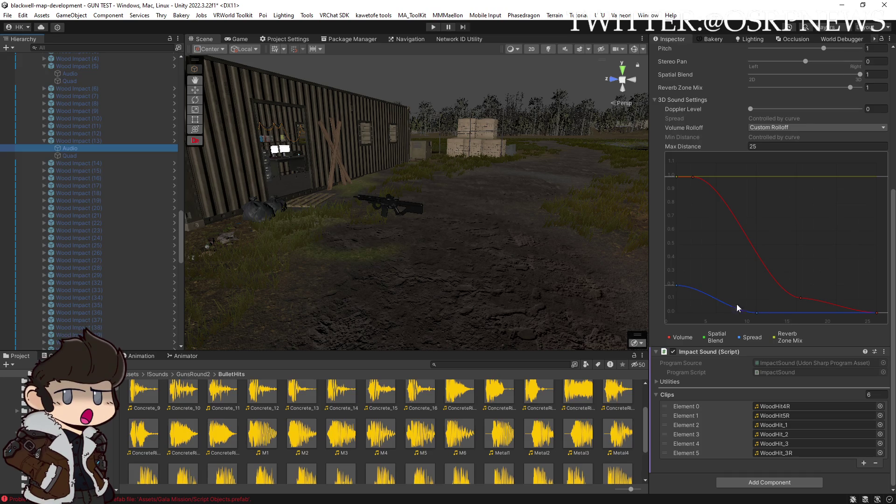
pyautogui.scroll(-15, 155, 270)
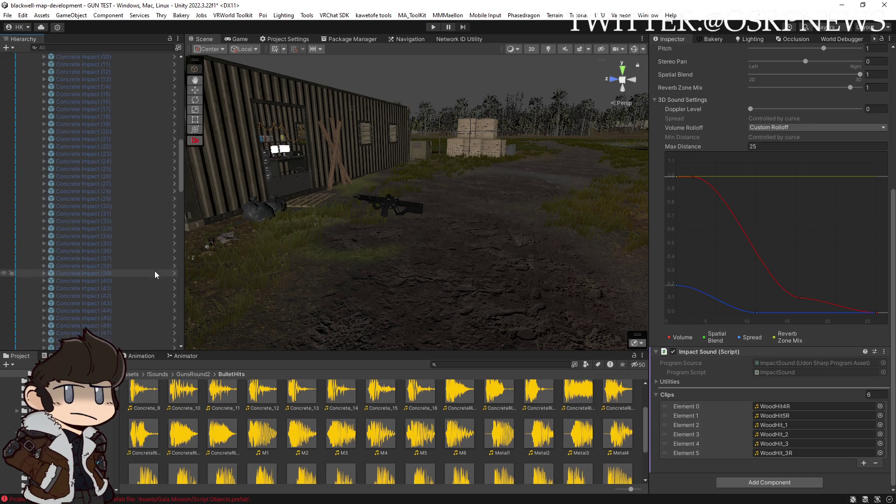
pyautogui.scroll(3, 117, 210)
pyautogui.click(82, 162)
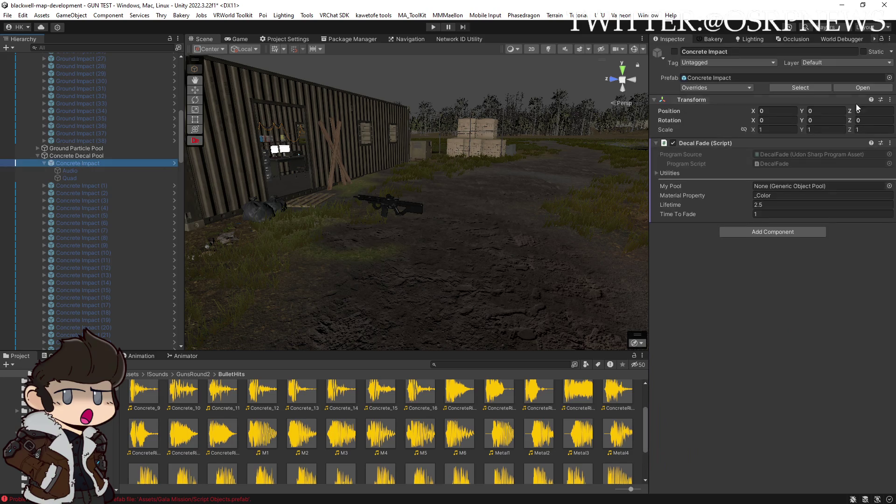
# Step: Open the Concrete Impact prefab and view its Audio impact sound clips
pyautogui.click(861, 87)
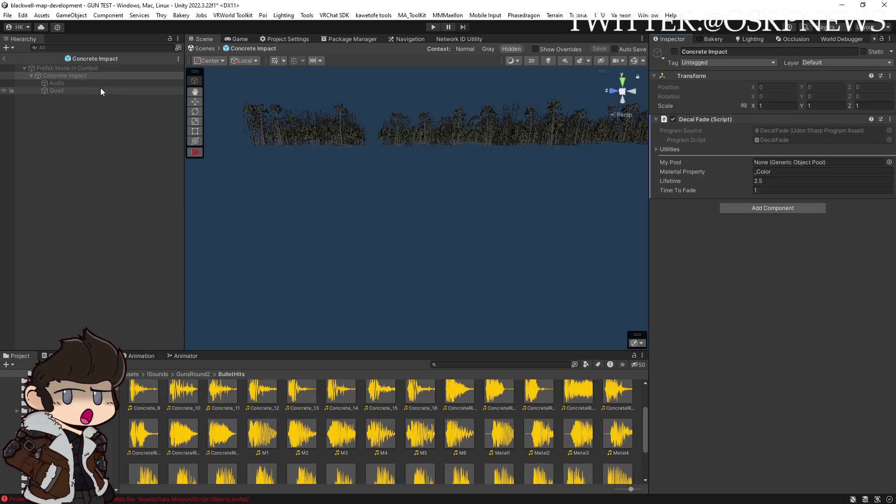
pyautogui.click(94, 83)
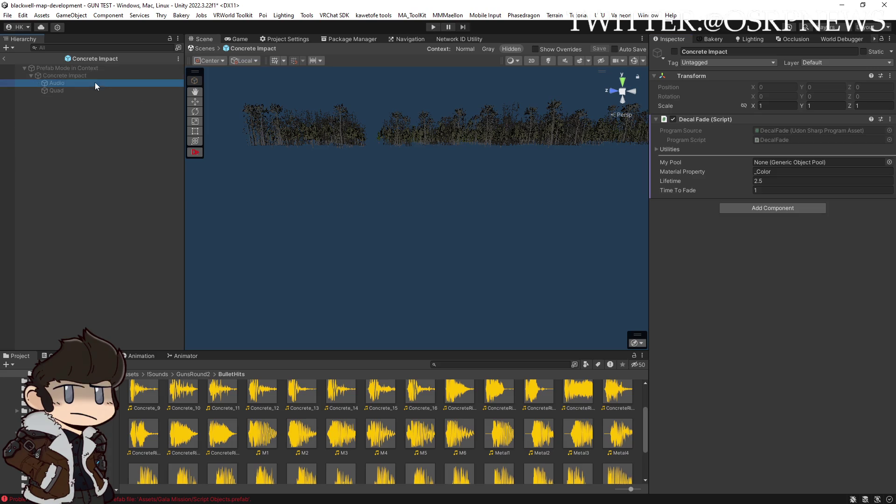
pyautogui.scroll(-5, 727, 303)
pyautogui.scroll(-4, 734, 322)
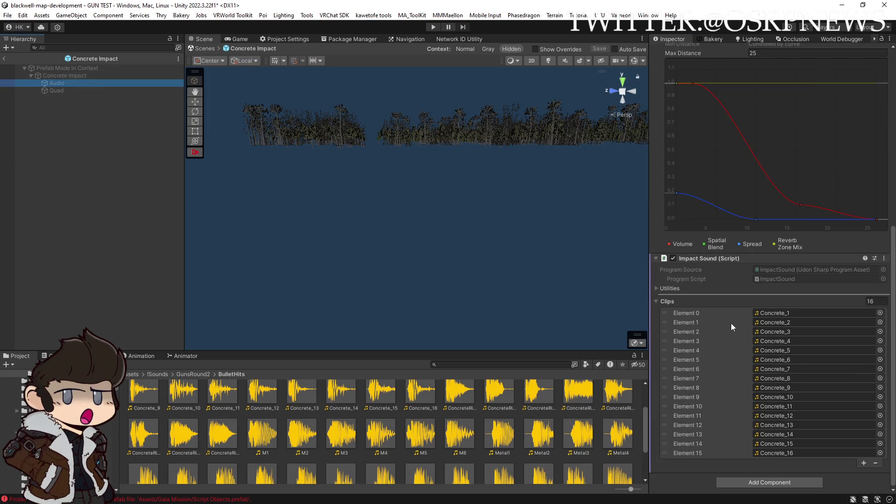
pyautogui.scroll(1, 546, 400)
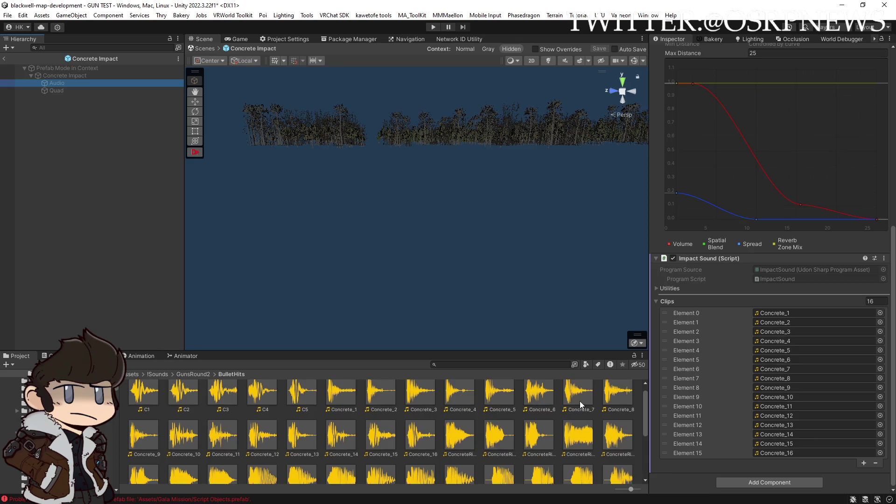
# Step: Add ConcreteRicochet_1–8 to the Clips list, making 24, then exit Prefab Mode
pyautogui.click(841, 71)
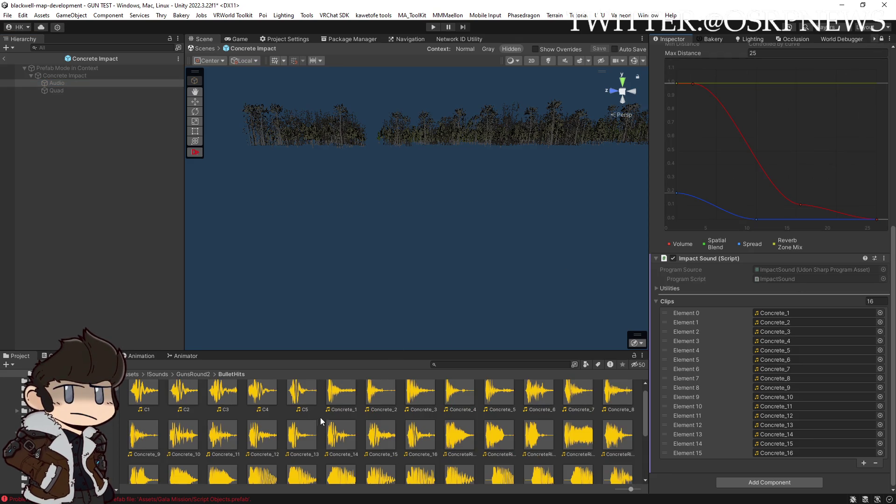
pyautogui.click(458, 442)
pyautogui.scroll(-1, 425, 439)
pyautogui.keyDown('shift'); pyautogui.click(226, 449); pyautogui.keyUp('shift')
pyautogui.moveTo(459, 411); pyautogui.dragTo(671, 300)
pyautogui.scroll(-3, 760, 389)
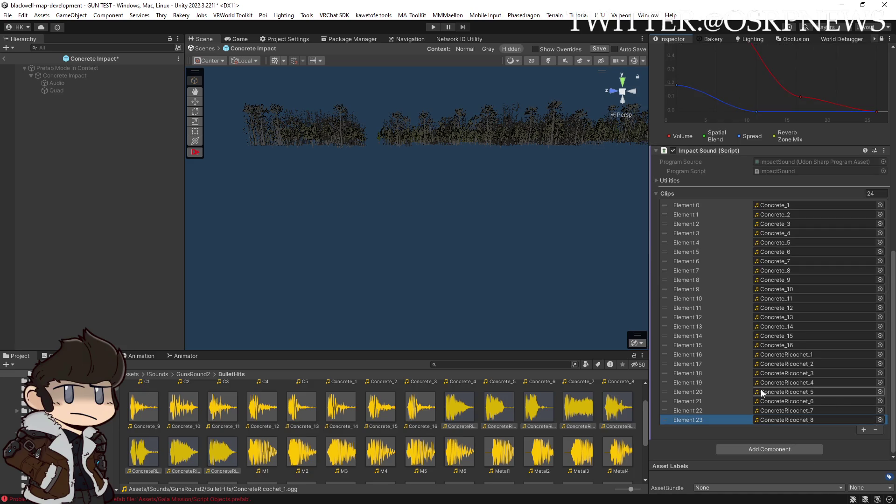
pyautogui.scroll(5, 696, 275)
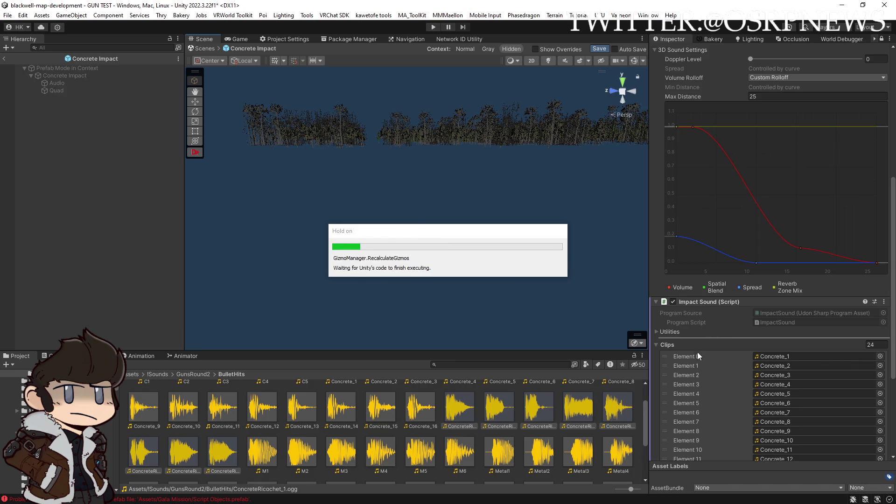
pyautogui.scroll(-5, 699, 387)
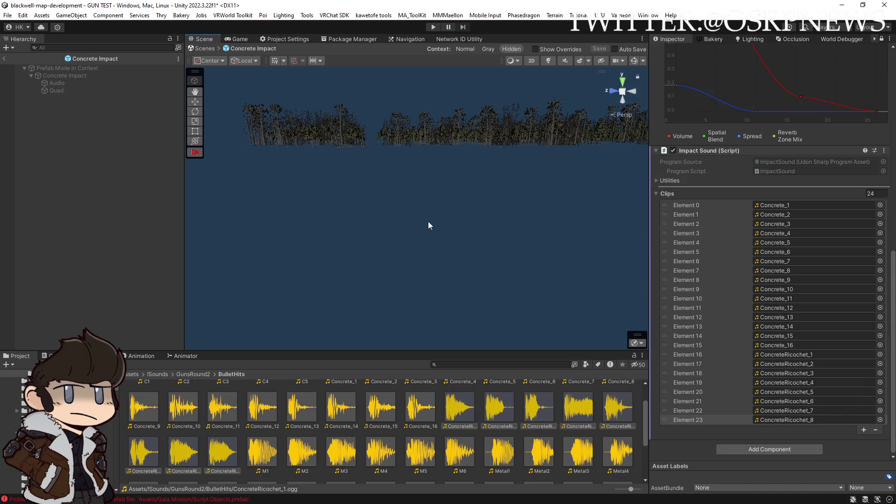
pyautogui.click(5, 60)
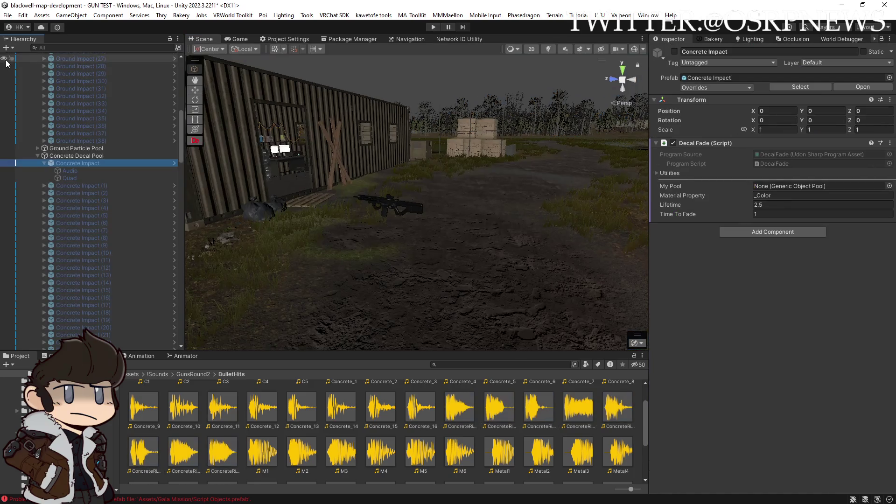
# Step: Confirm Concrete Impact (8) in the scene received the new ricochet clips
pyautogui.click(75, 170)
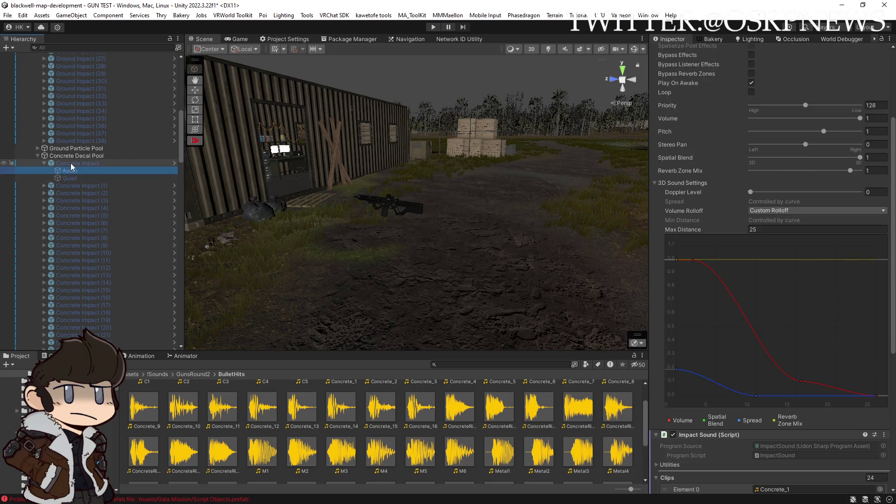
pyautogui.click(44, 238)
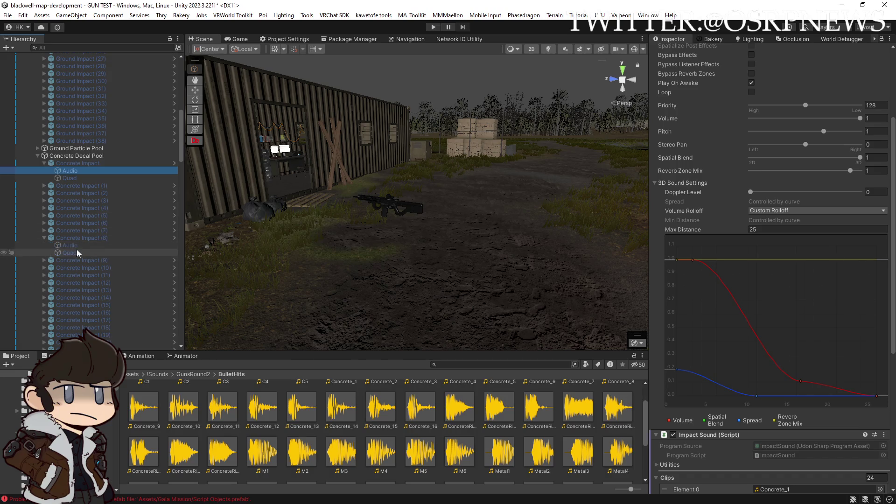
pyautogui.click(70, 246)
pyautogui.scroll(-10, 769, 360)
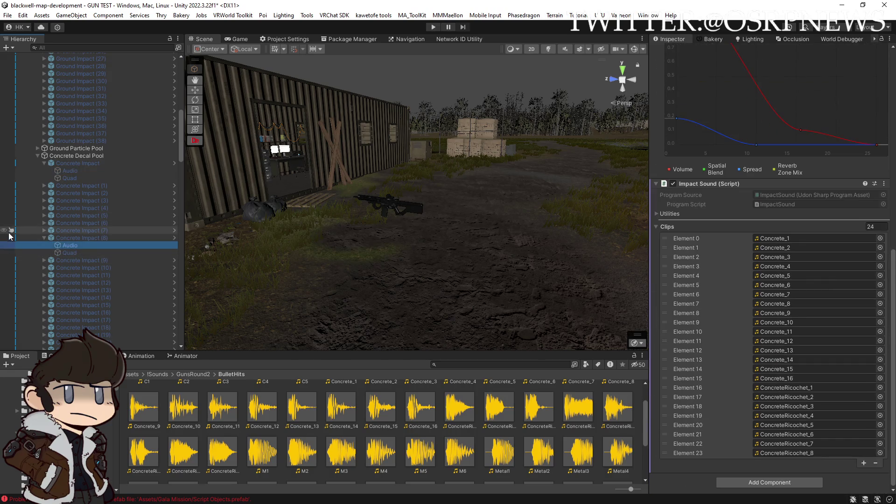
pyautogui.scroll(7, 70, 187)
# Step: Check Ground Impact (17)'s sound clips and Apply All its overrides to the Ground Impact prefab
pyautogui.click(68, 159)
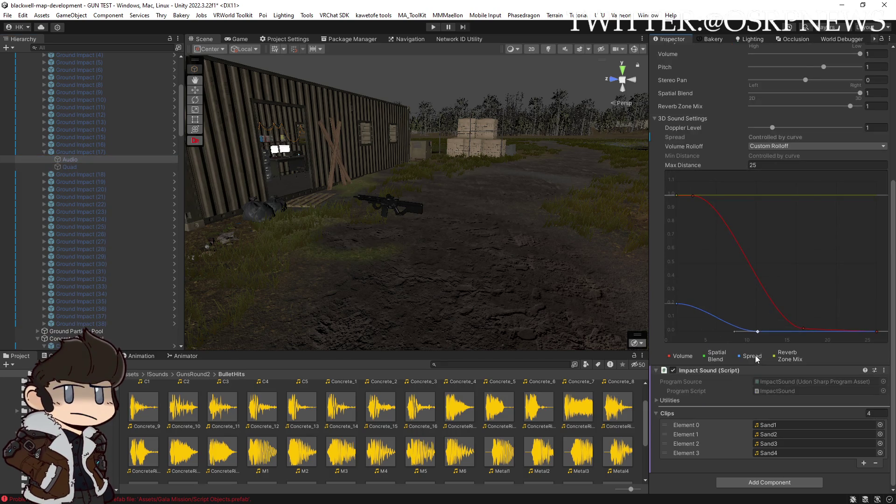
pyautogui.scroll(5, 772, 222)
pyautogui.scroll(-5, 776, 156)
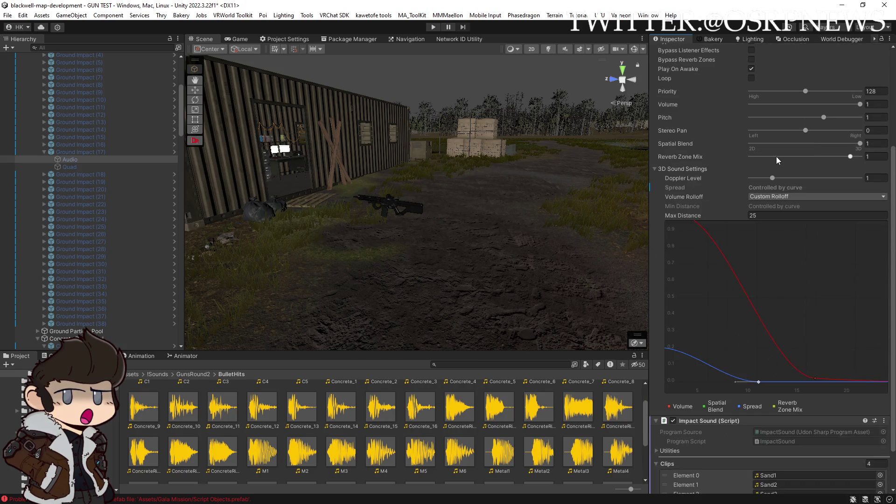
pyautogui.scroll(6, 830, 422)
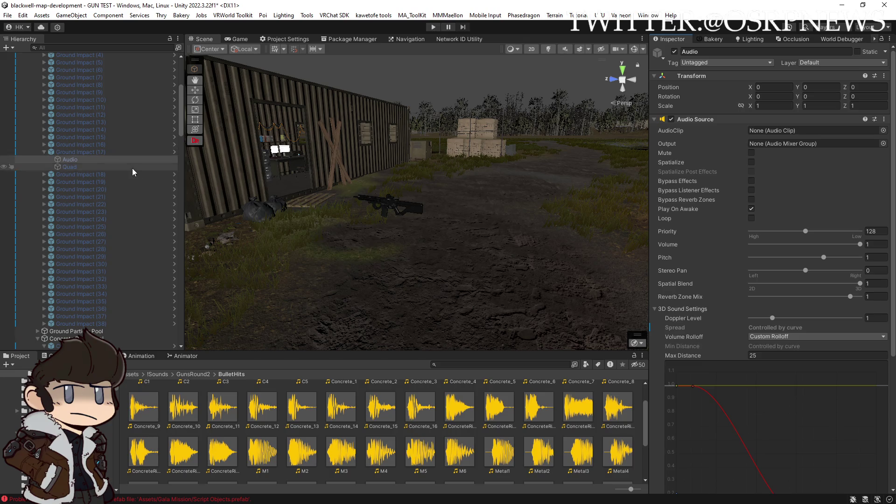
pyautogui.click(99, 156)
pyautogui.click(750, 87)
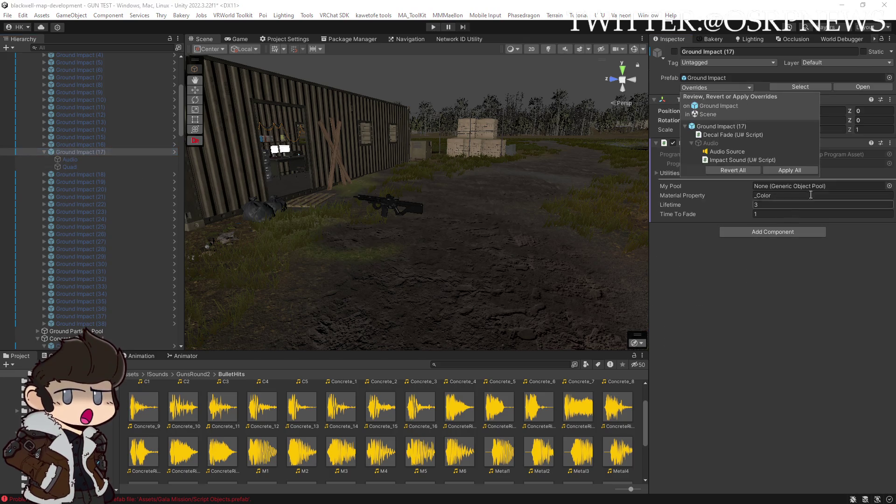
pyautogui.click(790, 171)
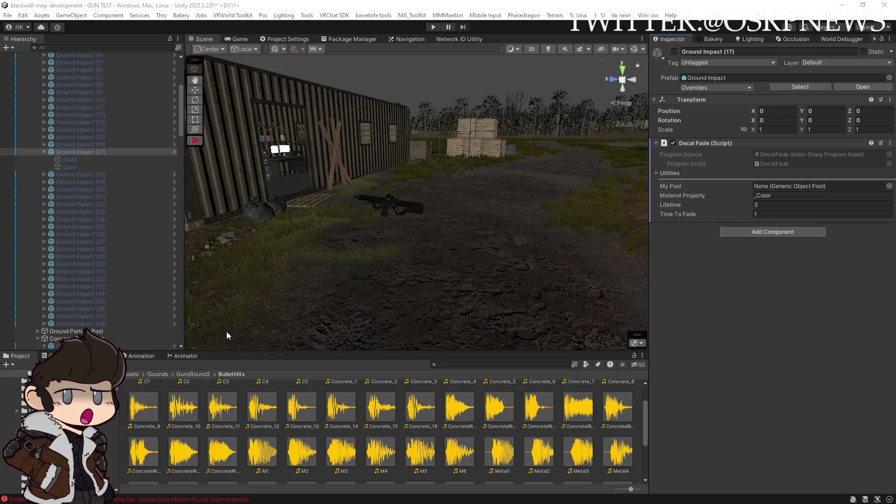
# Step: Collapse Ground Impact (17) and inspect Ground Impact (40) and (38)
pyautogui.click(44, 152)
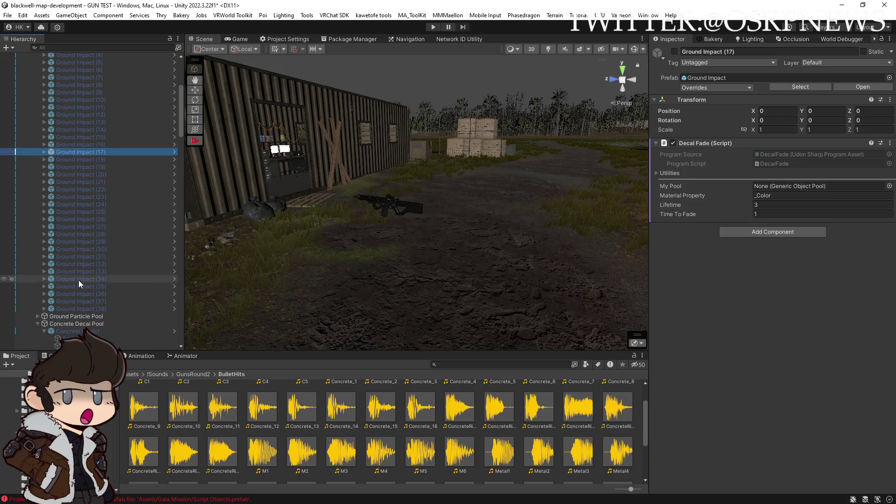
pyautogui.scroll(8, 76, 279)
pyautogui.click(59, 184)
pyautogui.scroll(-10, 92, 205)
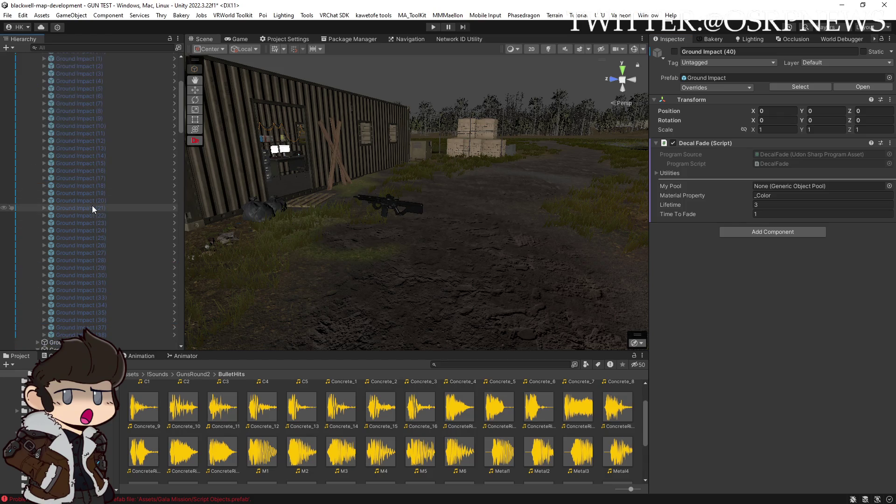
pyautogui.click(85, 252)
pyautogui.scroll(8, 86, 254)
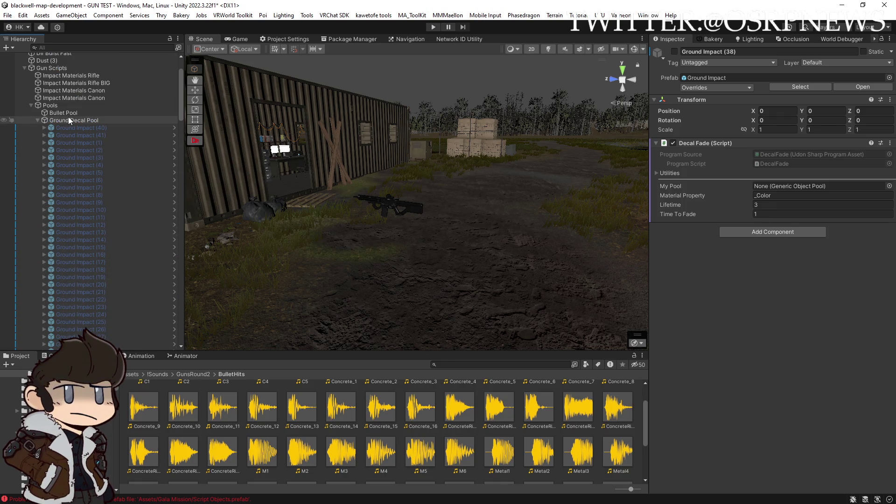
# Step: Set Ground Decal Pool's Items size to 0, lock the Inspector, and drag in all 40 Ground Impacts
pyautogui.click(68, 120)
pyautogui.click(884, 162)
pyautogui.write('0')
pyautogui.press('Return')
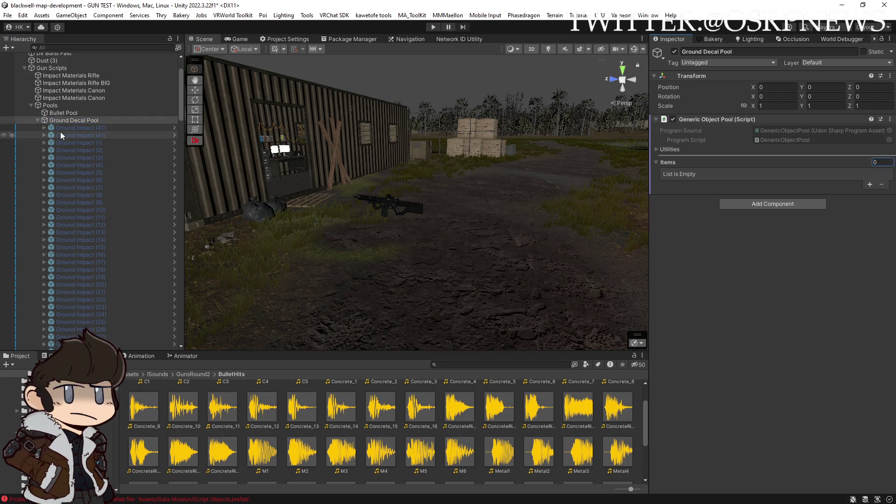
pyautogui.click(883, 39)
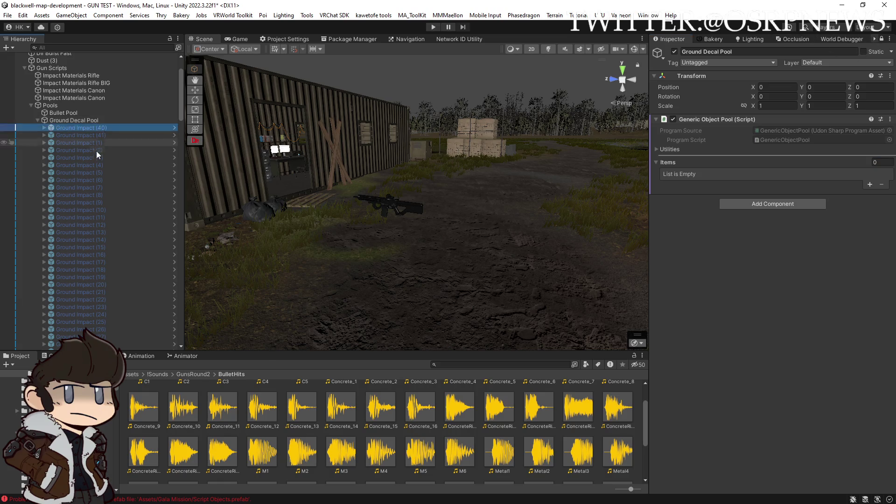
pyautogui.scroll(-5, 97, 149)
pyautogui.keyDown('shift'); pyautogui.click(107, 307); pyautogui.keyUp('shift')
pyautogui.moveTo(107, 301)
pyautogui.mouseDown()
pyautogui.moveTo(73, 158)
pyautogui.moveTo(264, 173)
pyautogui.moveTo(677, 165)
pyautogui.mouseUp()
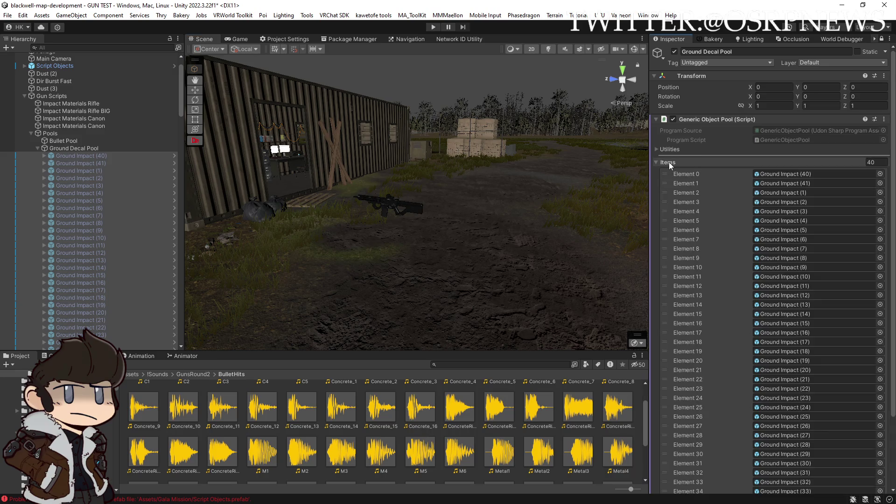
pyautogui.click(53, 140)
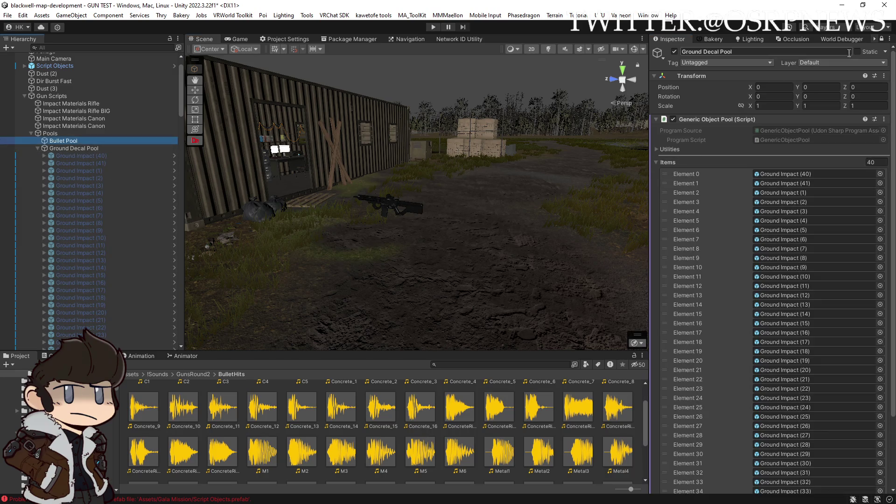
# Step: Unlock the Inspector and set Ground Impact (40)'s My Pool to Ground Decal Pool
pyautogui.click(881, 39)
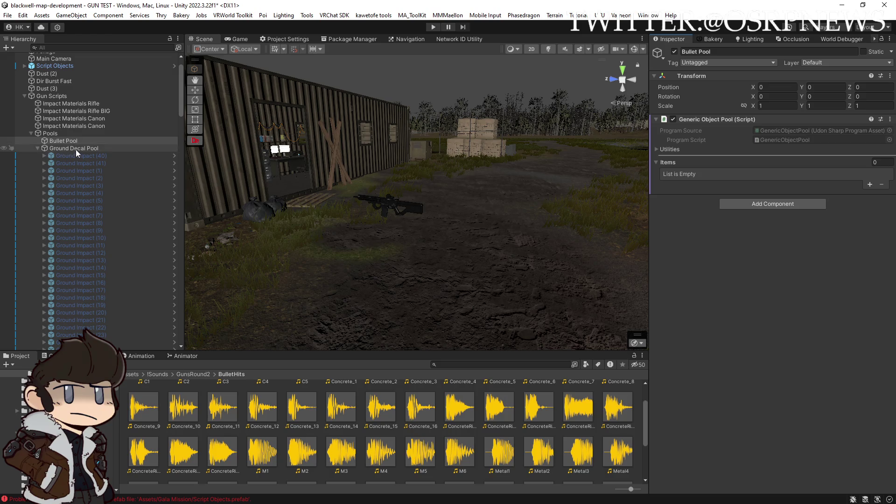
pyautogui.click(75, 150)
pyautogui.click(76, 156)
pyautogui.moveTo(79, 157)
pyautogui.mouseDown()
pyautogui.moveTo(119, 217)
pyautogui.moveTo(72, 172)
pyautogui.moveTo(769, 185)
pyautogui.moveTo(303, 196)
pyautogui.moveTo(69, 149)
pyautogui.moveTo(797, 186)
pyautogui.mouseUp()
pyautogui.moveTo(79, 148)
pyautogui.mouseDown()
pyautogui.moveTo(579, 186)
pyautogui.moveTo(772, 192)
pyautogui.mouseUp()
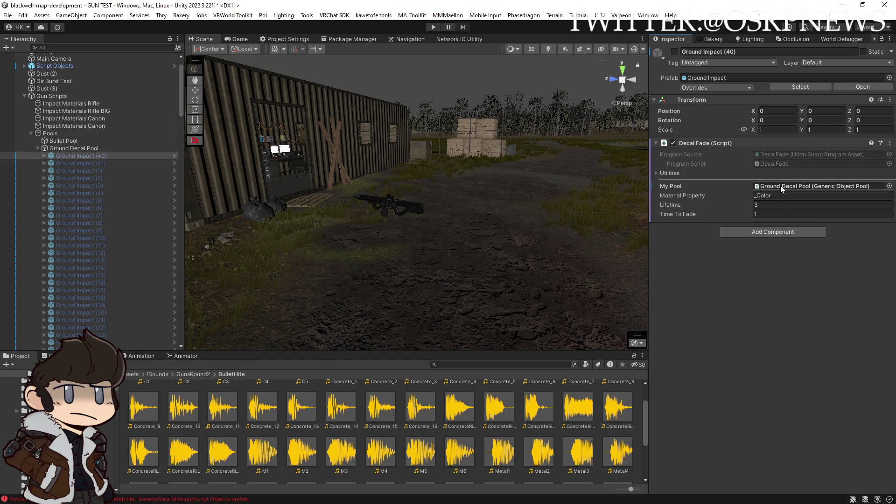
# Step: Set My Pool to Ground Decal Pool on all remaining Ground Impact objects
pyautogui.click(74, 164)
pyautogui.scroll(-5, 85, 183)
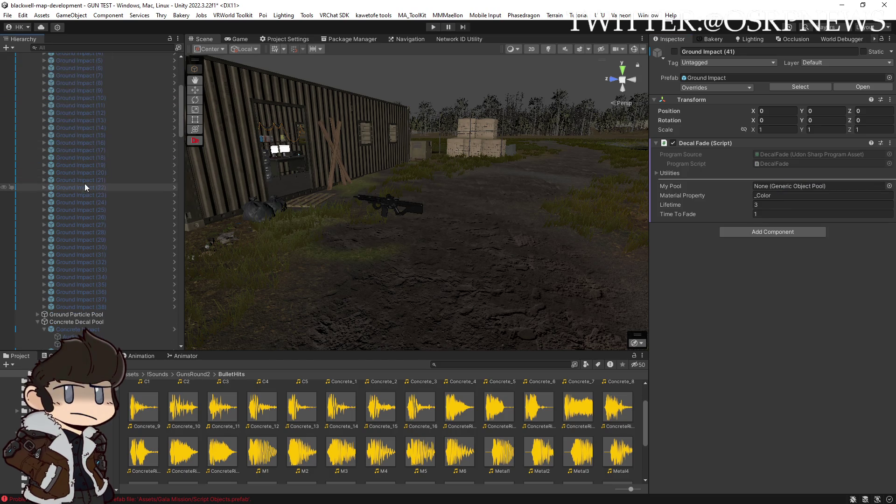
pyautogui.keyDown('shift'); pyautogui.click(108, 303); pyautogui.keyUp('shift')
pyautogui.scroll(4, 83, 160)
pyautogui.moveTo(66, 121); pyautogui.dragTo(773, 187)
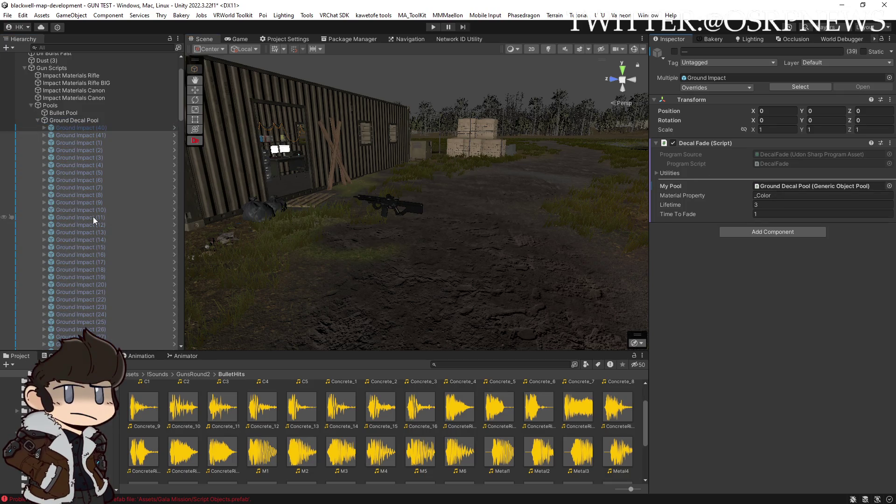
pyautogui.scroll(-10, 94, 216)
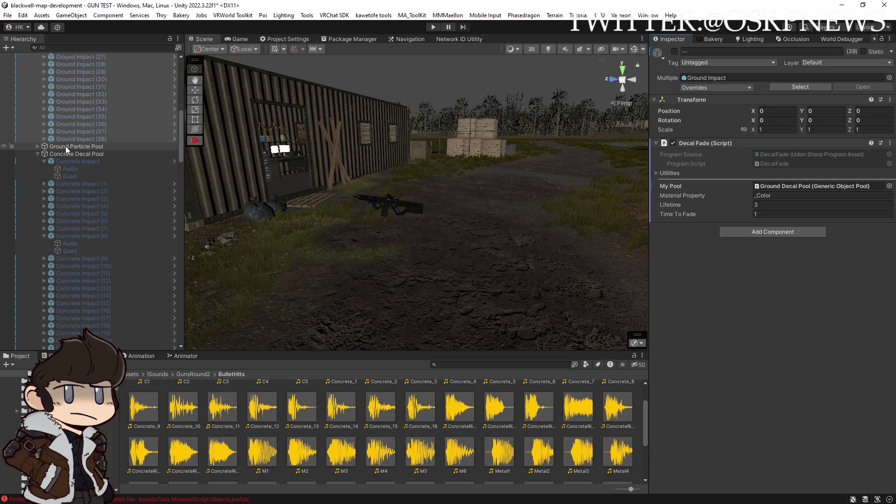
pyautogui.click(65, 146)
# Step: Check the Concrete Decal Pool's 60-item list and collapse the expanded Concrete Impacts
pyautogui.click(69, 154)
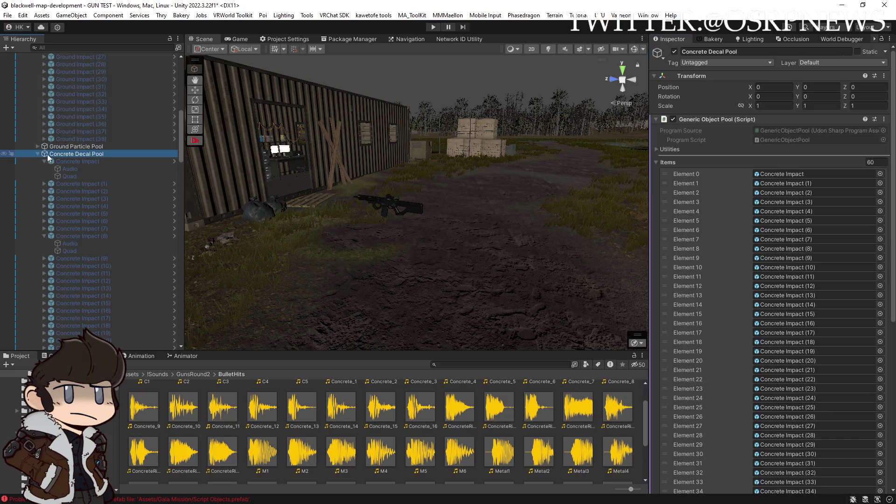
pyautogui.click(43, 162)
pyautogui.click(44, 221)
pyautogui.scroll(-10, 730, 293)
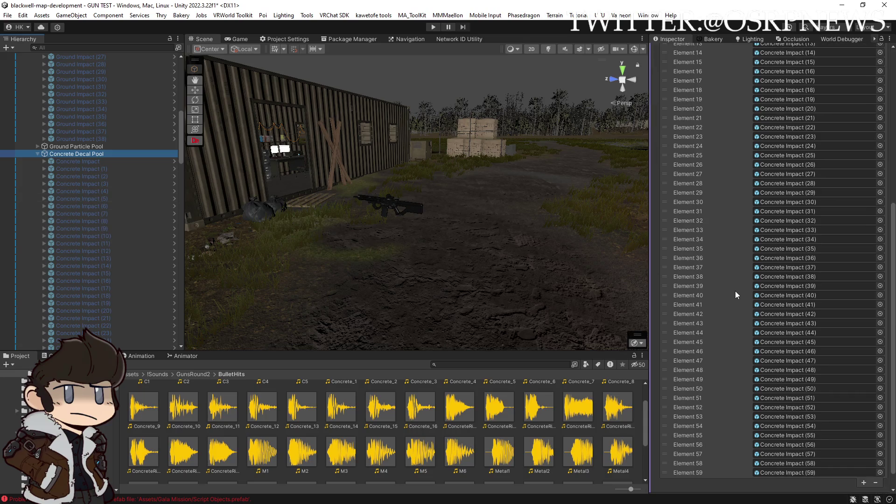
pyautogui.scroll(10, 739, 292)
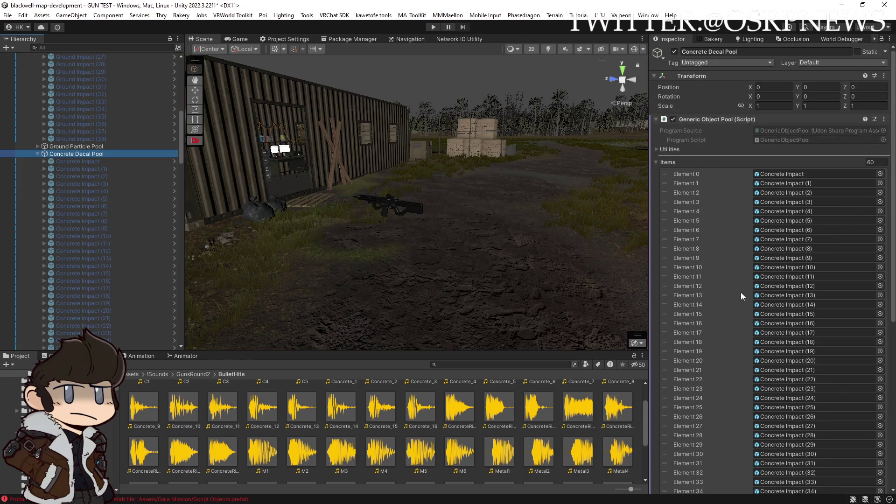
# Step: Select Concrete Impact through (59) and set their My Pool to Concrete Decal Pool
pyautogui.click(107, 162)
pyautogui.scroll(-15, 116, 228)
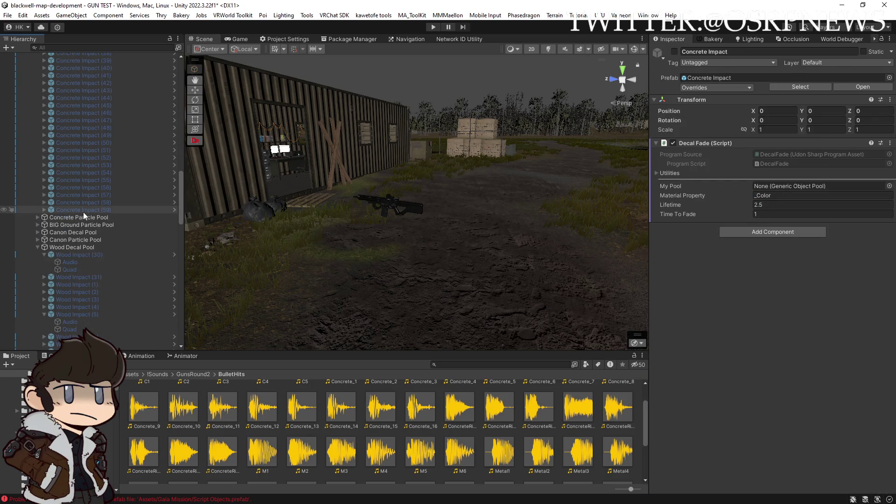
pyautogui.keyDown('shift'); pyautogui.click(83, 211); pyautogui.keyUp('shift')
pyautogui.scroll(15, 80, 205)
pyautogui.moveTo(61, 182)
pyautogui.mouseDown()
pyautogui.moveTo(420, 196)
pyautogui.moveTo(793, 186)
pyautogui.mouseUp()
pyautogui.scroll(-20, 96, 226)
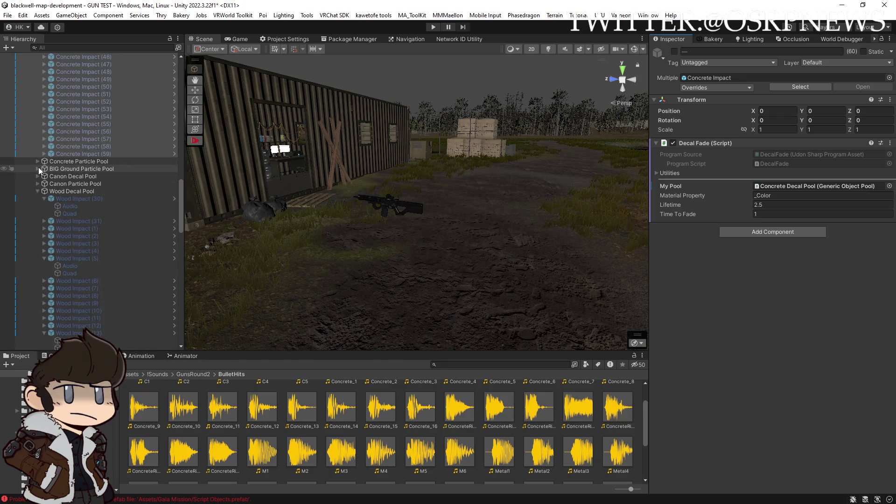
# Step: Collapse Wood Impact (30), (5) and (13), then open the Wood Decal Pool settings
pyautogui.click(42, 198)
pyautogui.click(44, 243)
pyautogui.click(44, 303)
pyautogui.scroll(3, 79, 205)
pyautogui.click(81, 219)
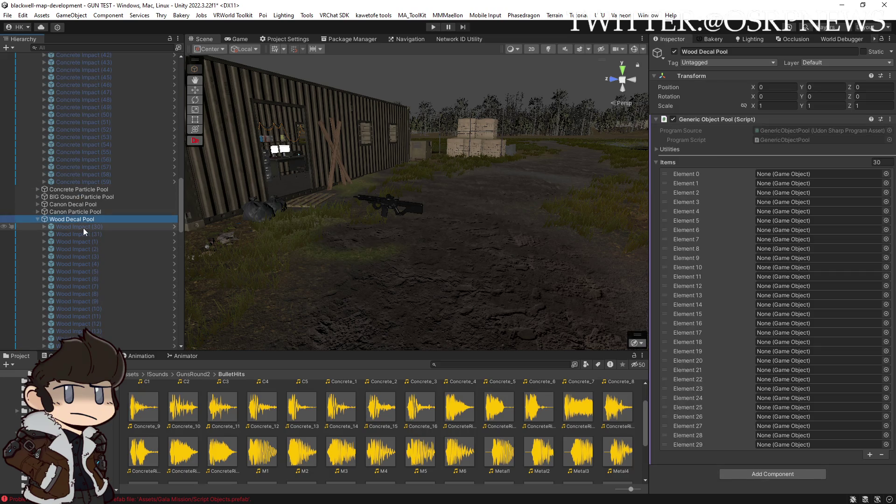
# Step: Clear the Wood Decal Pool's Items to 0 and refill it with all 58 Wood Impact objects
pyautogui.click(878, 161)
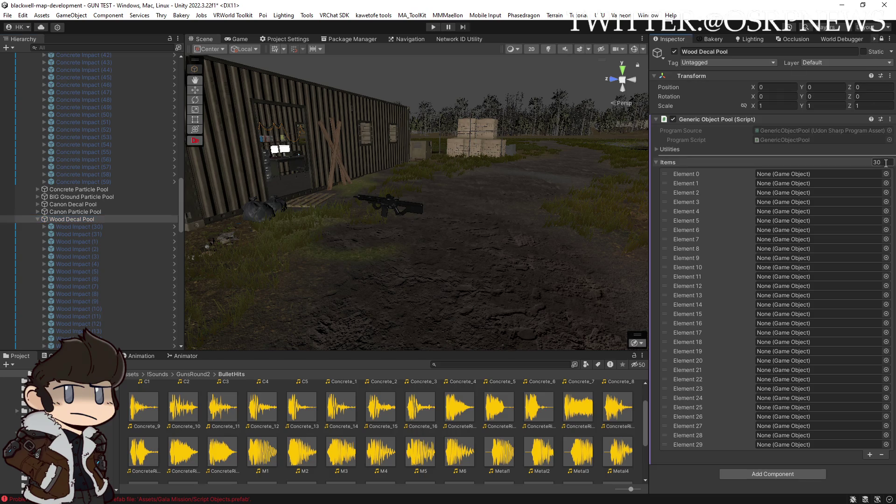
pyautogui.write('0')
pyautogui.press('Return')
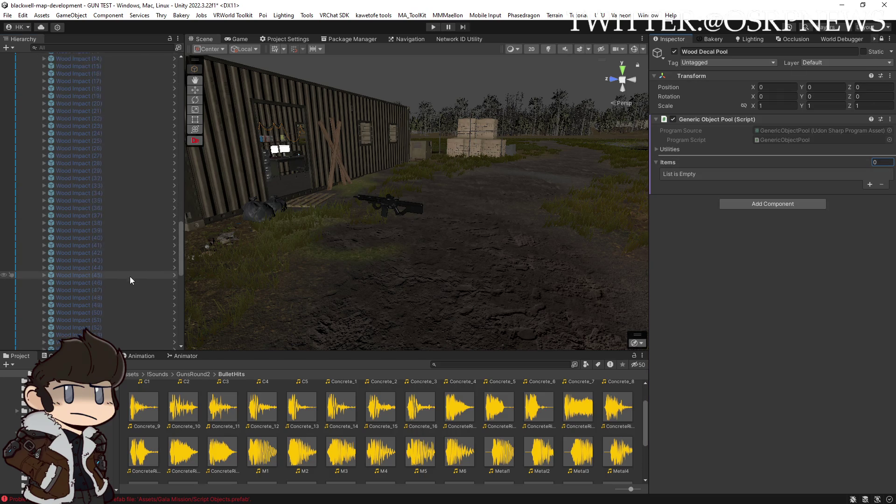
pyautogui.scroll(-5, 112, 182)
pyautogui.scroll(-10, 116, 163)
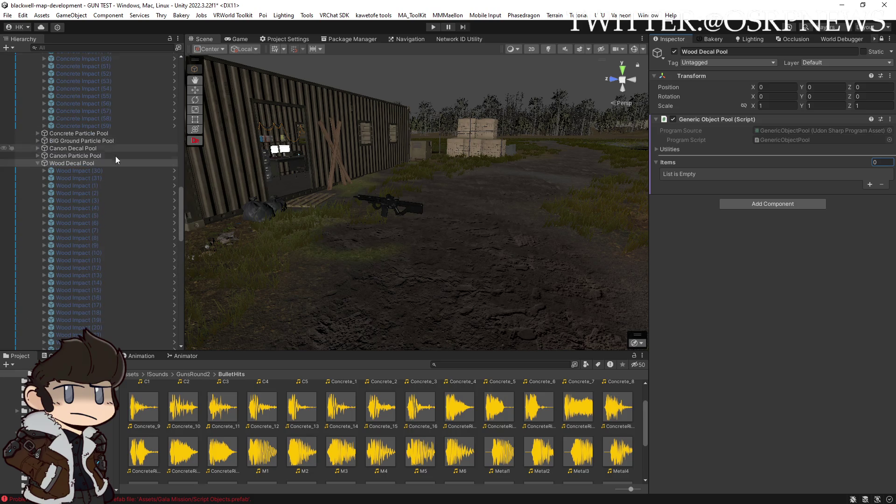
pyautogui.scroll(5, 117, 187)
pyautogui.click(120, 316)
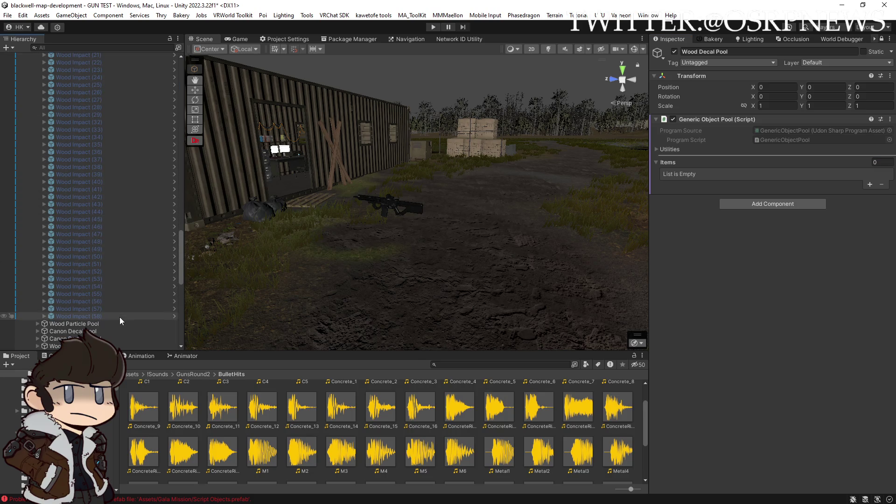
pyautogui.scroll(8, 115, 219)
pyautogui.keyDown('shift'); pyautogui.click(78, 142); pyautogui.keyUp('shift')
pyautogui.moveTo(78, 164)
pyautogui.mouseDown()
pyautogui.moveTo(878, 162)
pyautogui.moveTo(669, 161)
pyautogui.mouseUp()
pyautogui.scroll(-10, 732, 207)
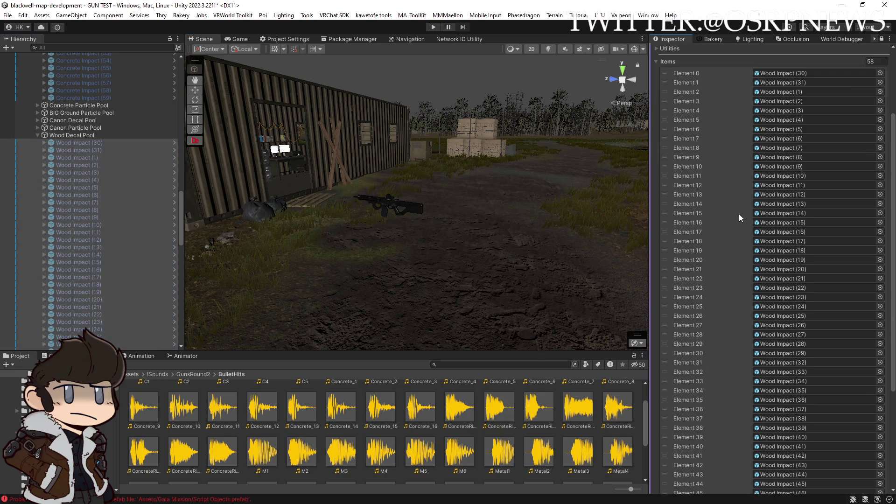
pyautogui.scroll(5, 92, 235)
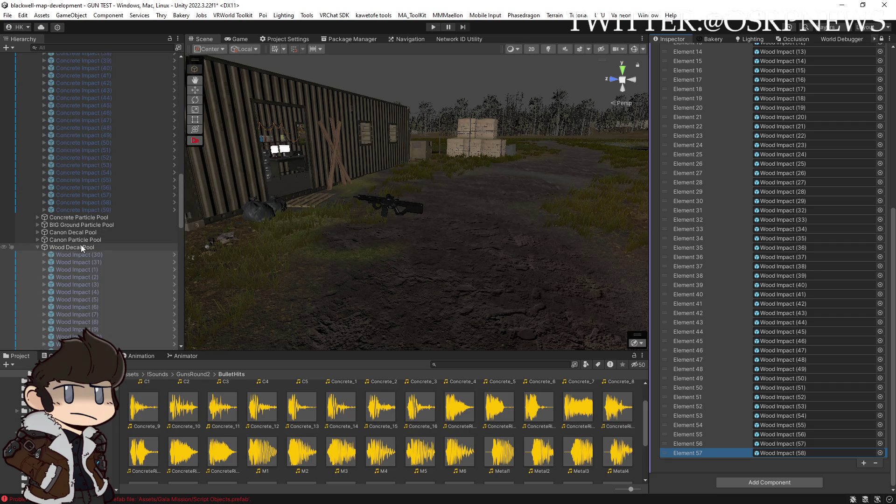
pyautogui.scroll(15, 746, 210)
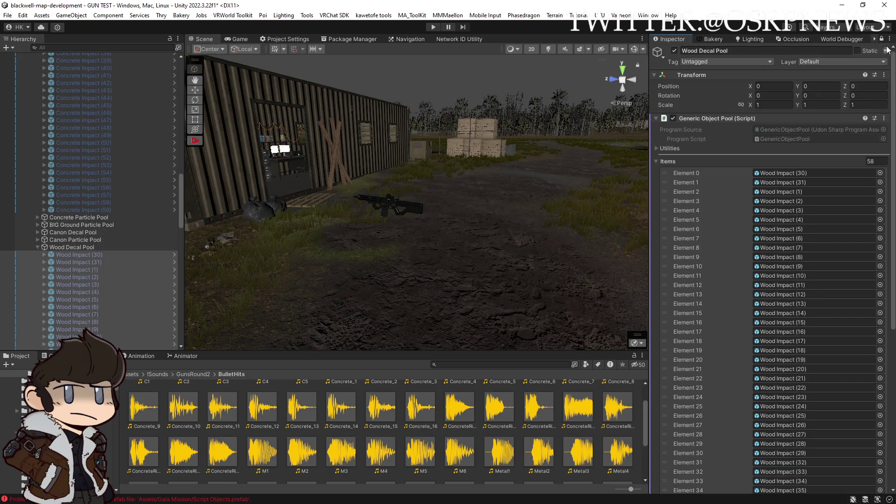
# Step: Unlock the Inspector and set the Wood Impacts' Decal Fade My Pool to Wood Decal Pool
pyautogui.click(882, 39)
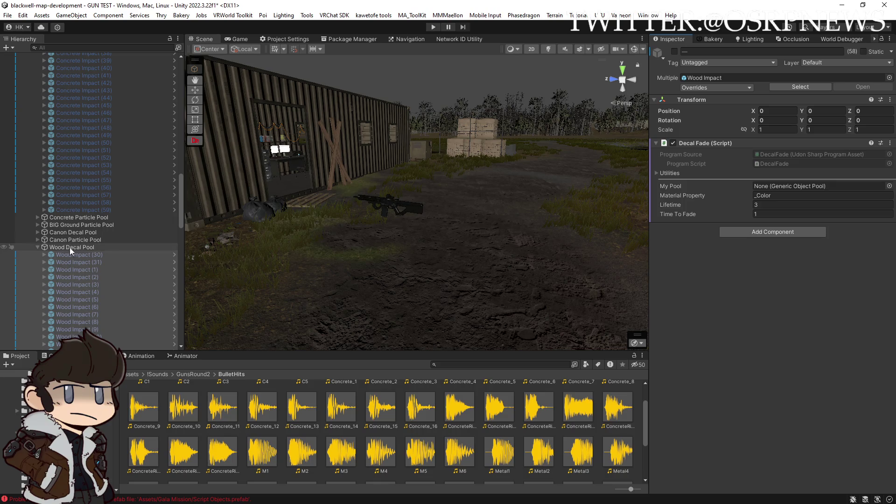
pyautogui.moveTo(629, 234); pyautogui.dragTo(759, 187)
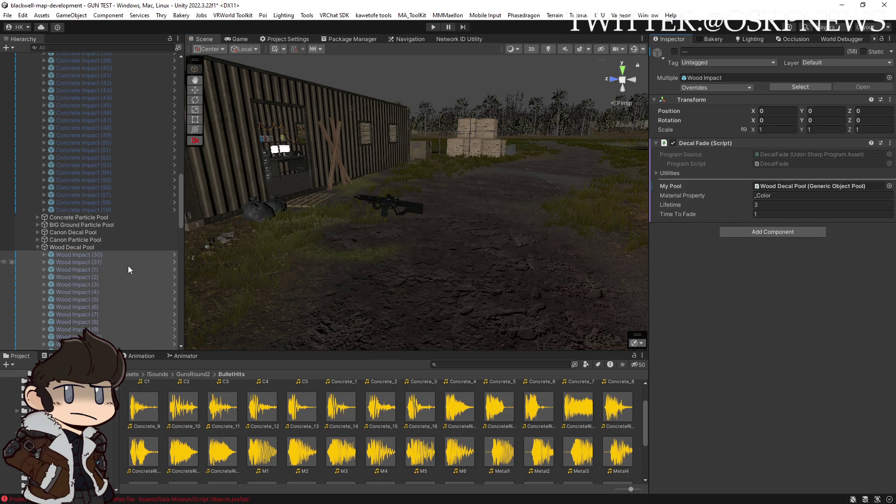
pyautogui.scroll(-10, 126, 266)
pyautogui.scroll(-5, 125, 267)
pyautogui.scroll(5, 121, 266)
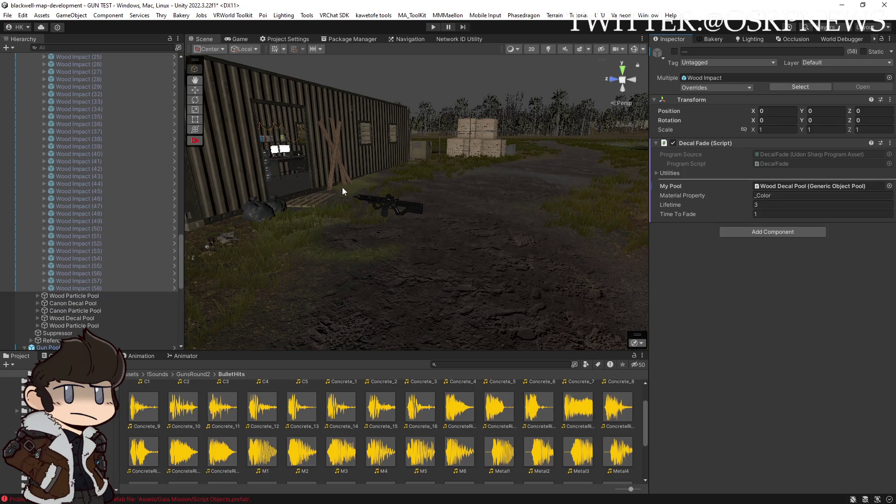
pyautogui.scroll(10, 104, 233)
pyautogui.moveTo(434, 224); pyautogui.dragTo(447, 228)
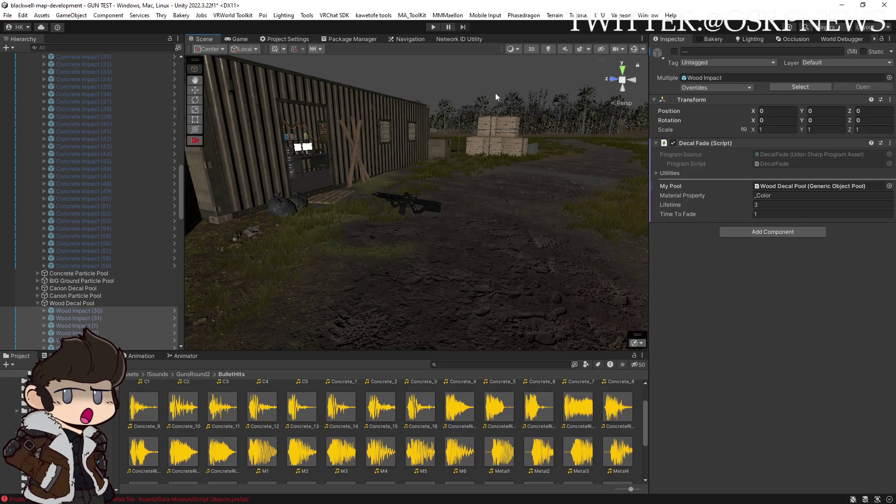
# Step: Save the scene via File > Save, orbiting around the container between saves
pyautogui.click(7, 15)
pyautogui.click(28, 61)
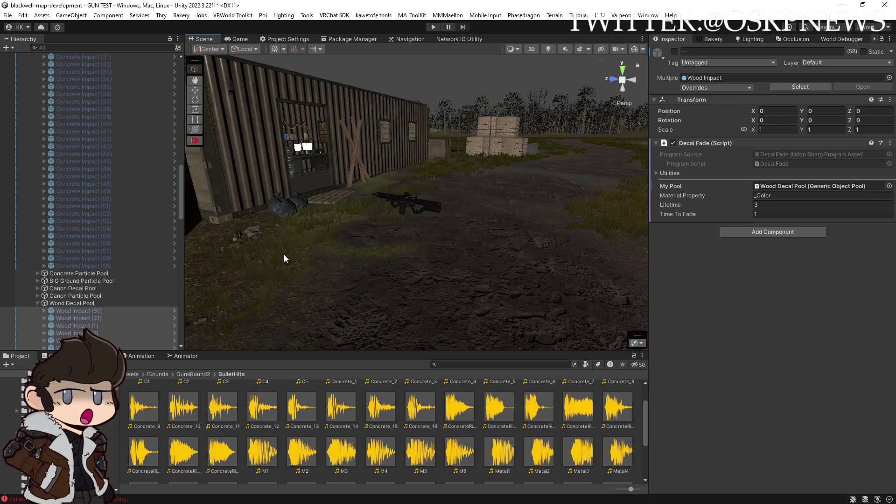
pyautogui.moveTo(414, 260)
pyautogui.mouseDown()
pyautogui.moveTo(374, 266)
pyautogui.moveTo(415, 268)
pyautogui.moveTo(274, 251)
pyautogui.moveTo(380, 248)
pyautogui.mouseUp()
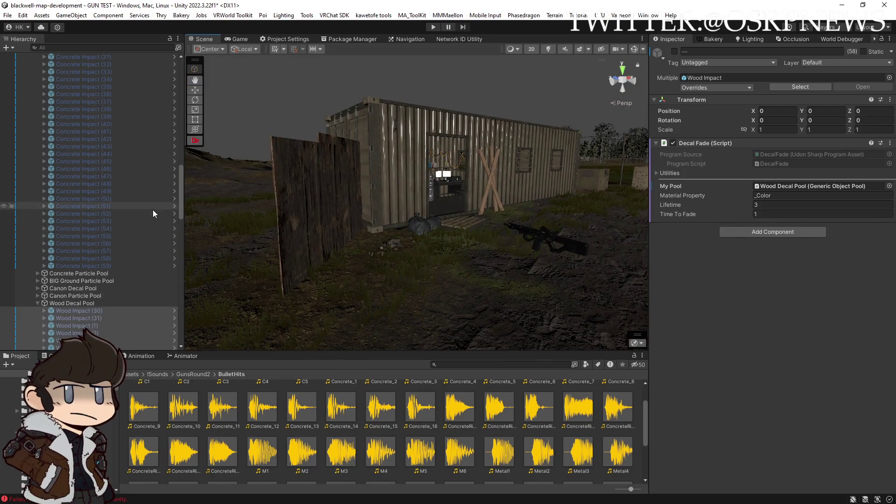
pyautogui.click(8, 15)
pyautogui.click(21, 60)
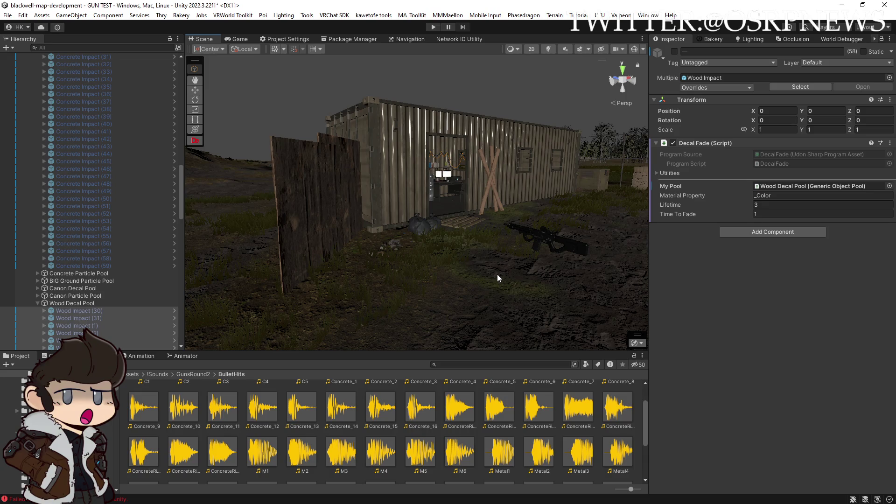
# Step: Frame Wood Impact (30) among the crates, then deselect it and orbit to a new angle
pyautogui.moveTo(494, 275)
pyautogui.mouseDown()
pyautogui.moveTo(534, 280)
pyautogui.moveTo(444, 70)
pyautogui.mouseUp()
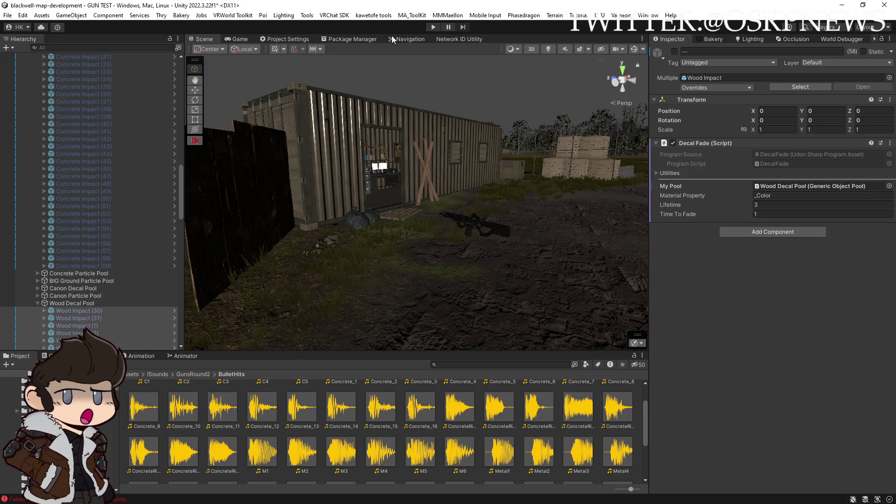
pyautogui.doubleClick(89, 312)
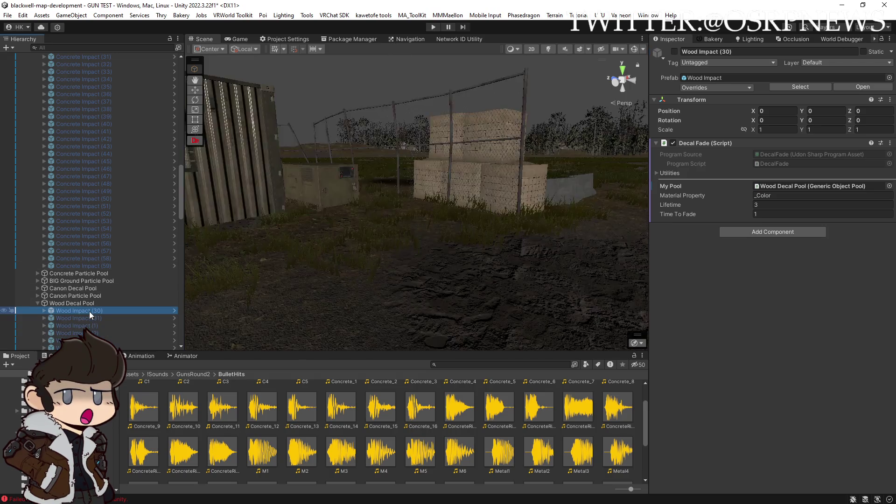
pyautogui.click(338, 284)
pyautogui.moveTo(338, 284)
pyautogui.mouseDown()
pyautogui.moveTo(436, 254)
pyautogui.moveTo(266, 252)
pyautogui.moveTo(817, 239)
pyautogui.moveTo(856, 277)
pyautogui.moveTo(847, 252)
pyautogui.moveTo(508, 201)
pyautogui.mouseUp()
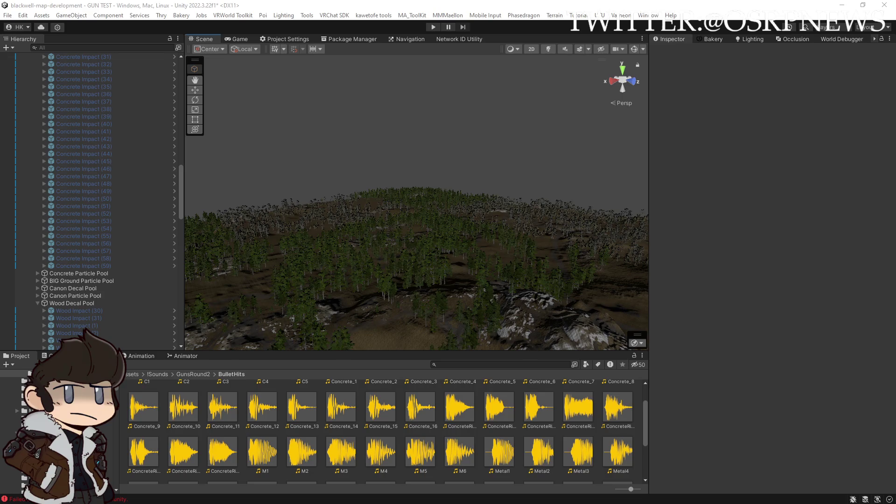
# Step: Save the scene, orbit toward the hill terrain, and enter Play mode to test shooting
pyautogui.moveTo(495, 225); pyautogui.dragTo(361, 169)
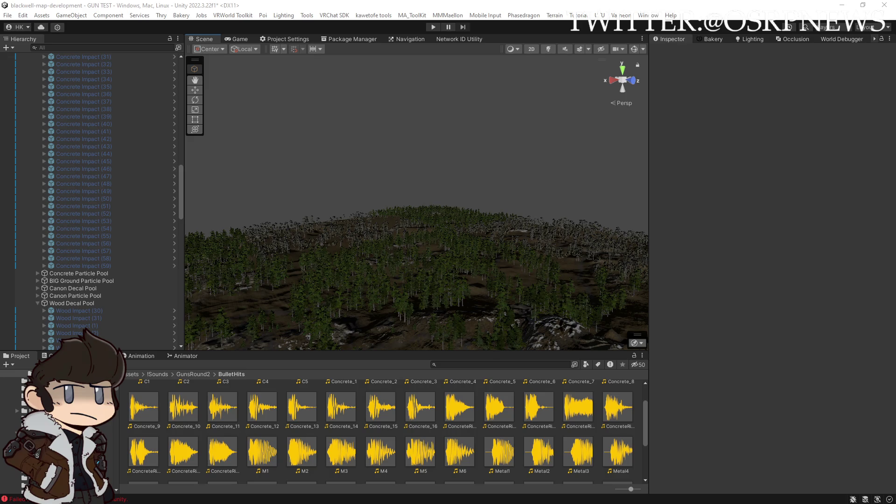
pyautogui.click(7, 15)
pyautogui.click(30, 59)
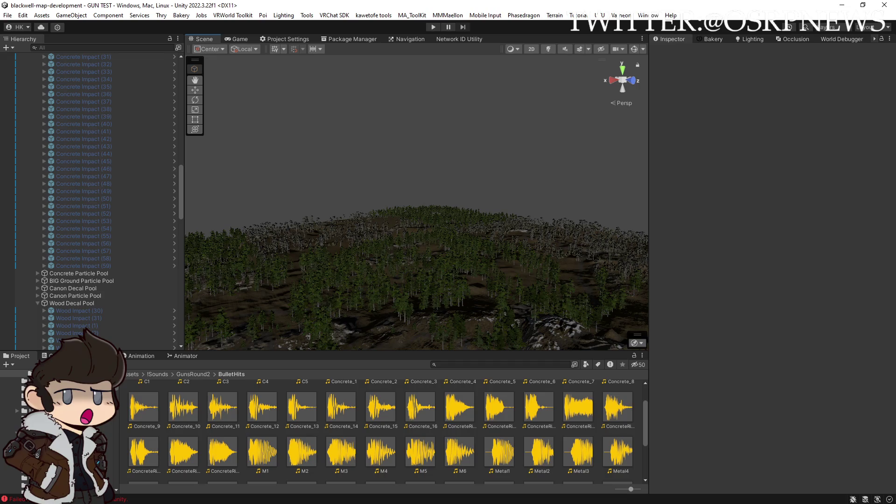
pyautogui.moveTo(610, 333)
pyautogui.mouseDown()
pyautogui.moveTo(426, 197)
pyautogui.moveTo(210, 209)
pyautogui.moveTo(463, 212)
pyautogui.moveTo(413, 79)
pyautogui.mouseUp()
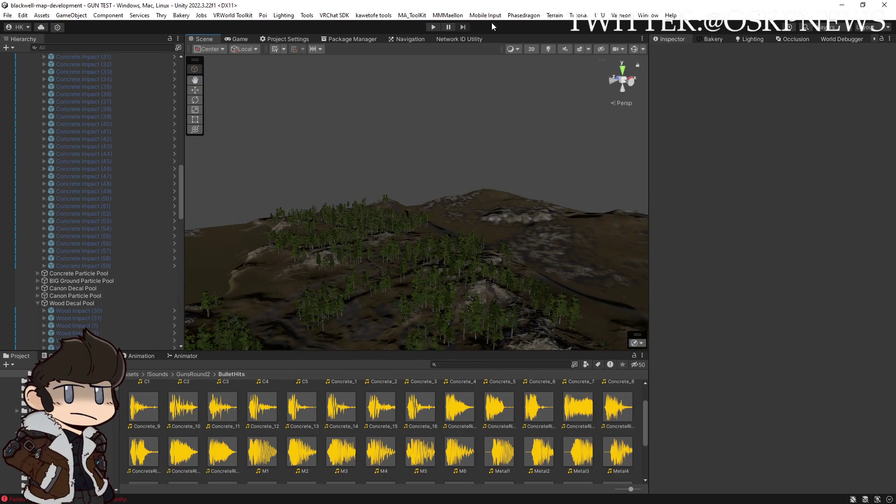
pyautogui.click(432, 27)
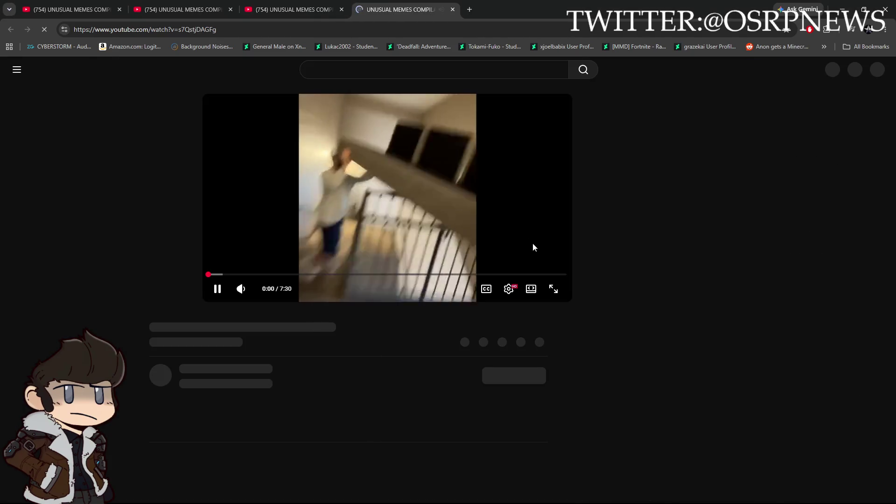
# Step: Watch the meme compilation full screen, rewinding 5 seconds twice before resuming playback
pyautogui.click(553, 288)
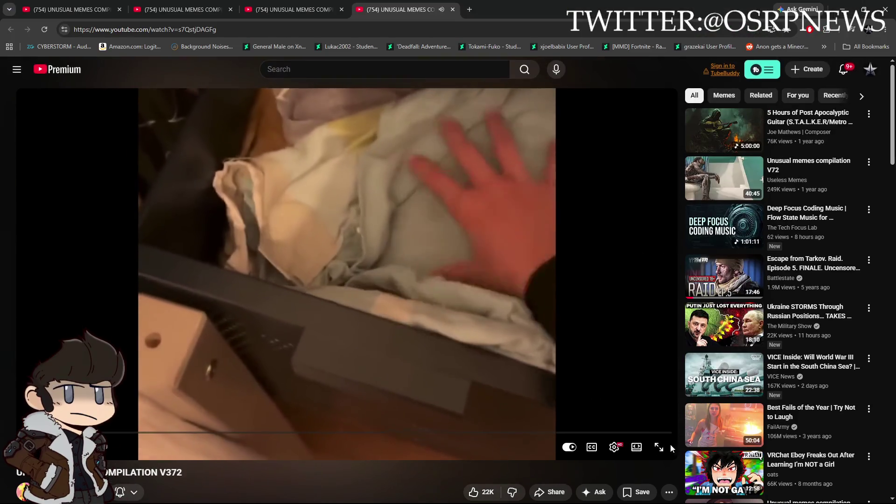
pyautogui.click(671, 444)
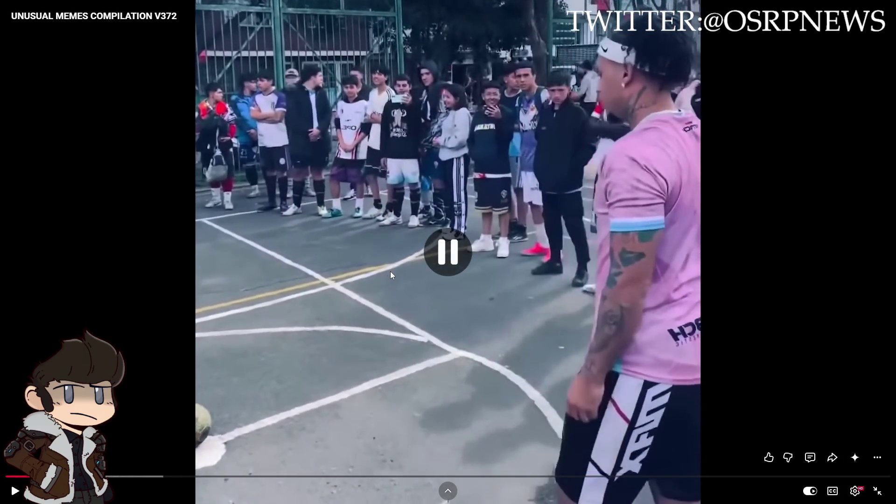
pyautogui.click(390, 270)
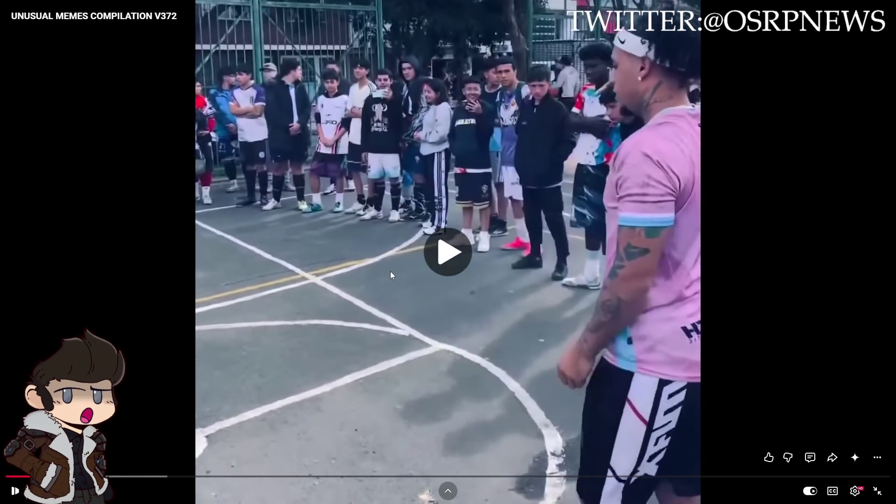
pyautogui.press('Left')
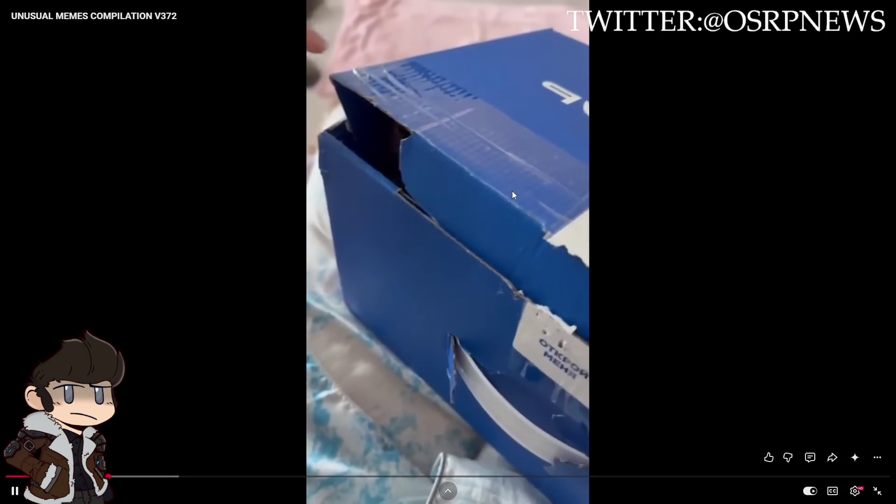
pyautogui.press('space')
pyautogui.press('Left')
pyautogui.press('Left')
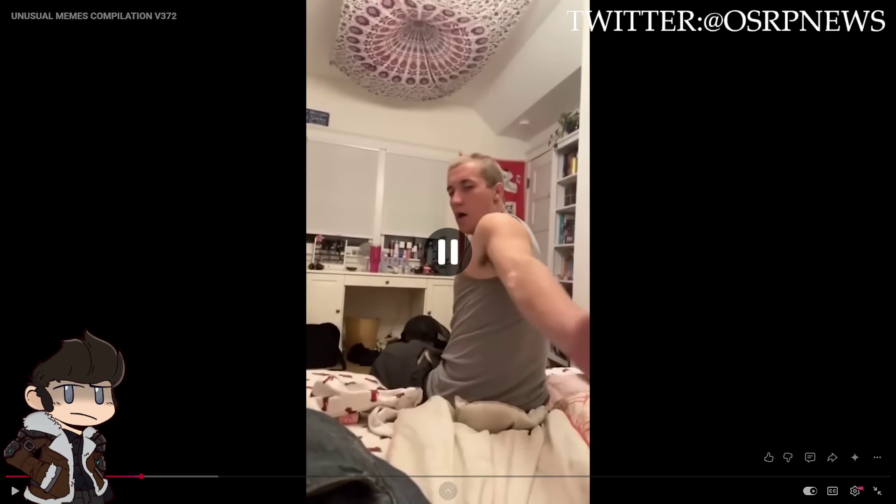
pyautogui.press('space')
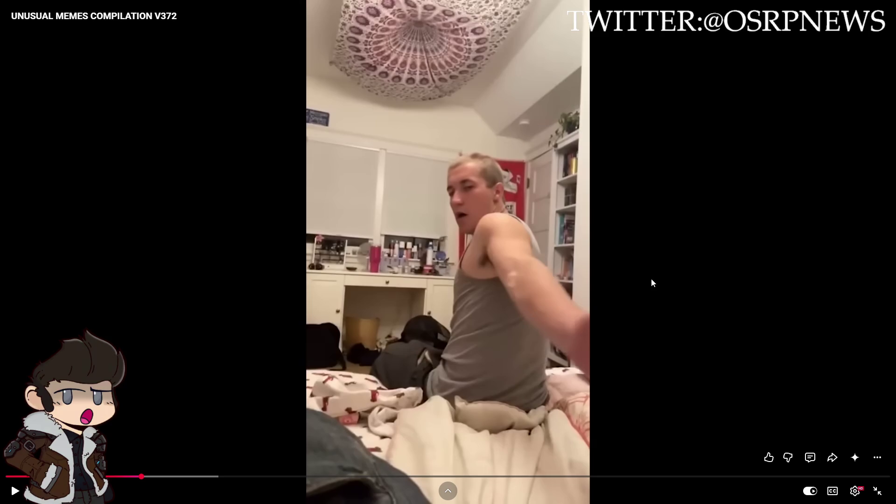
pyautogui.click(698, 280)
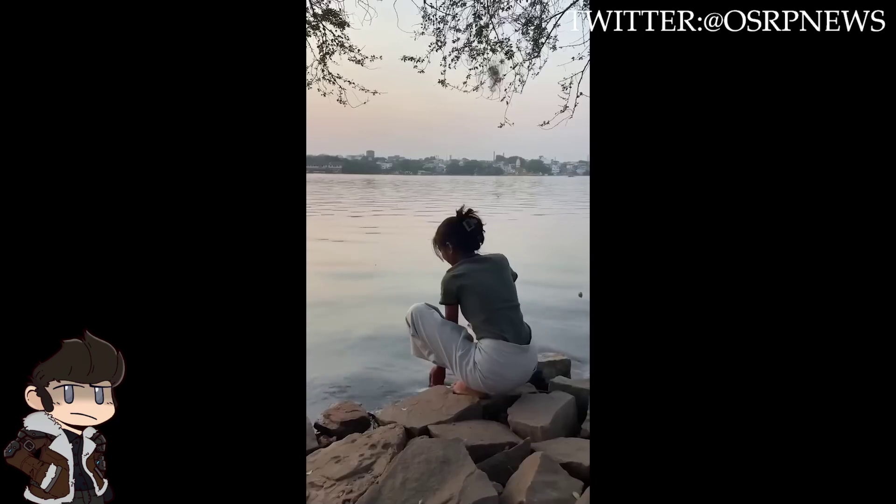
pyautogui.moveTo(535, 293)
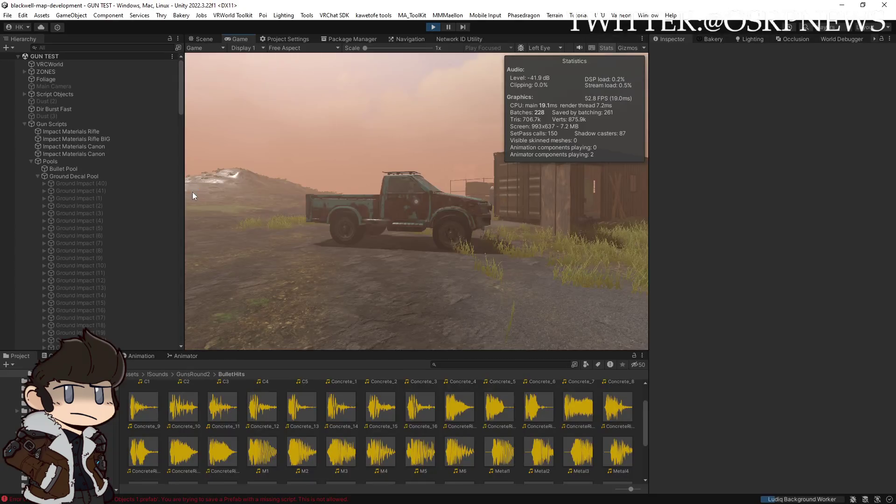
# Step: Filter the Hierarchy by 'm4' and set M4 (1) and M4 (2) active
pyautogui.write('m4')
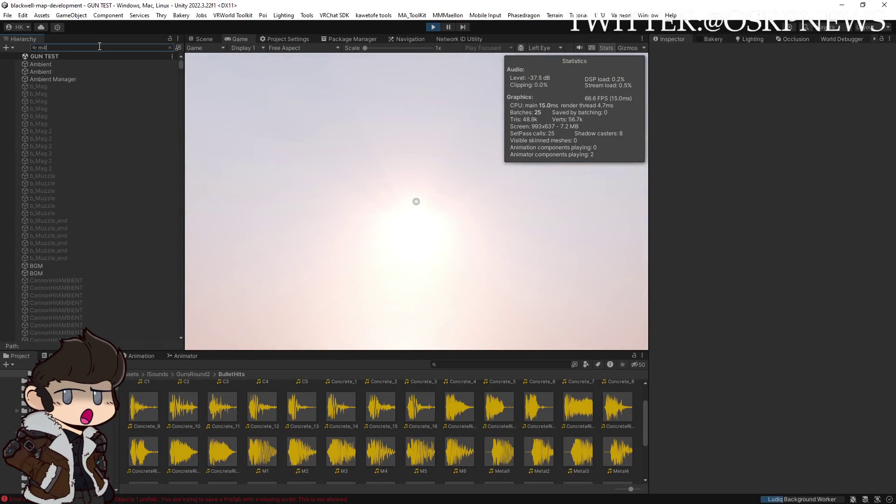
pyautogui.click(77, 72)
pyautogui.keyDown('shift'); pyautogui.click(77, 78); pyautogui.keyUp('shift')
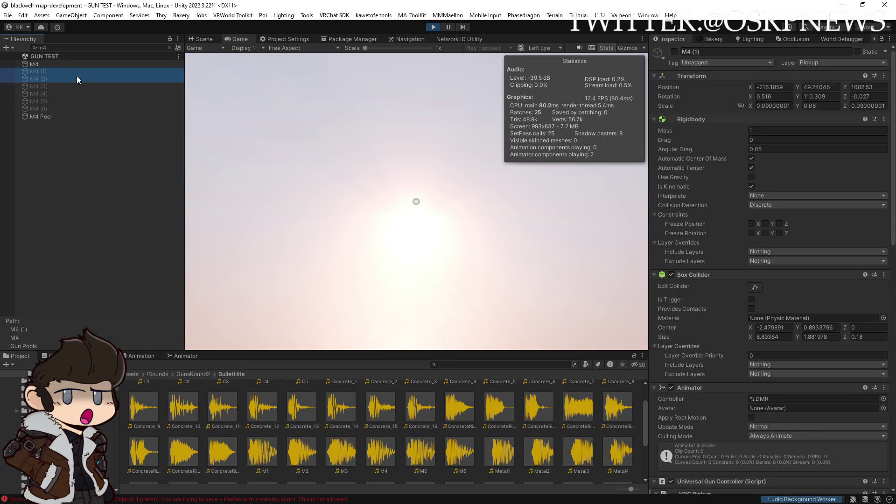
pyautogui.click(674, 52)
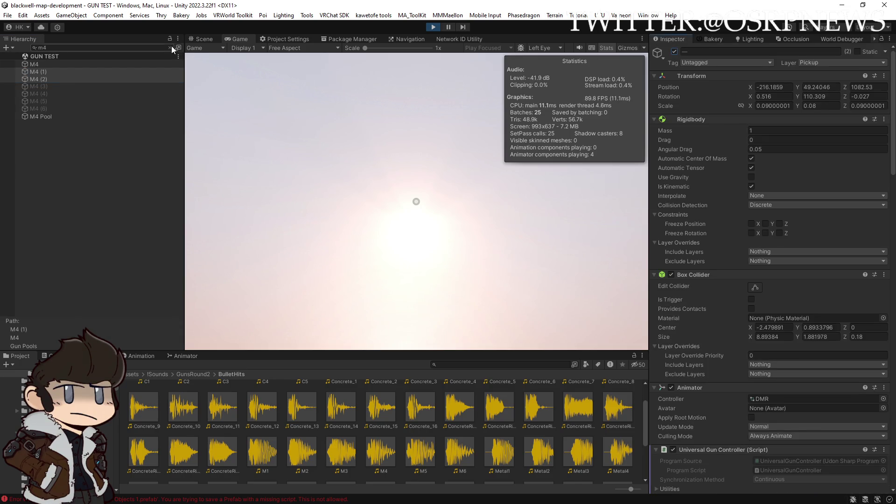
# Step: Deselect the guns, clear the 'm4' filter, and maximize the Game view
pyautogui.click(113, 70)
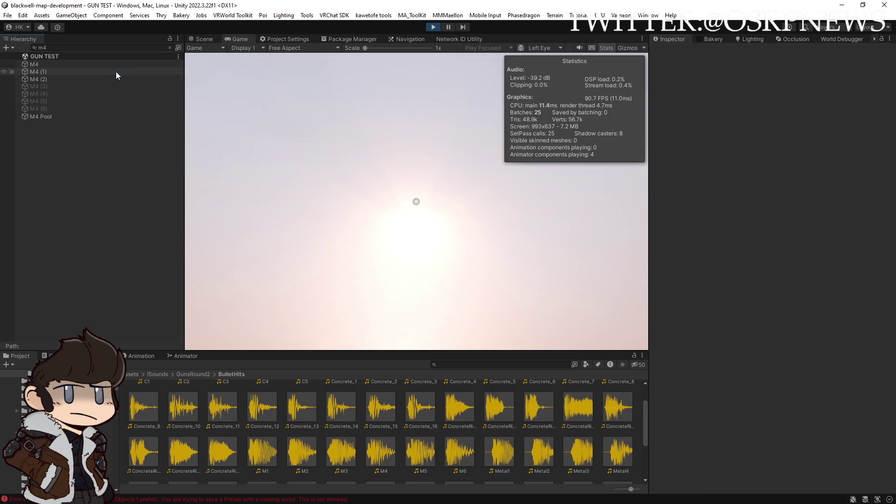
pyautogui.click(170, 47)
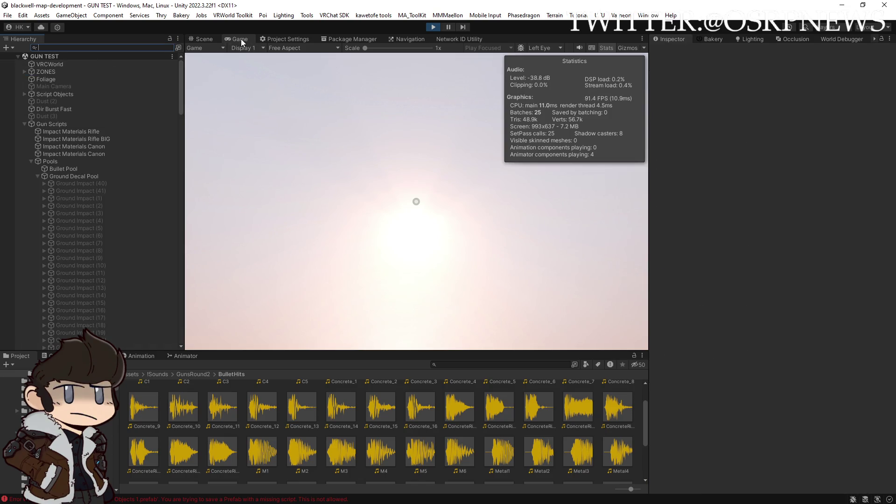
pyautogui.doubleClick(241, 38)
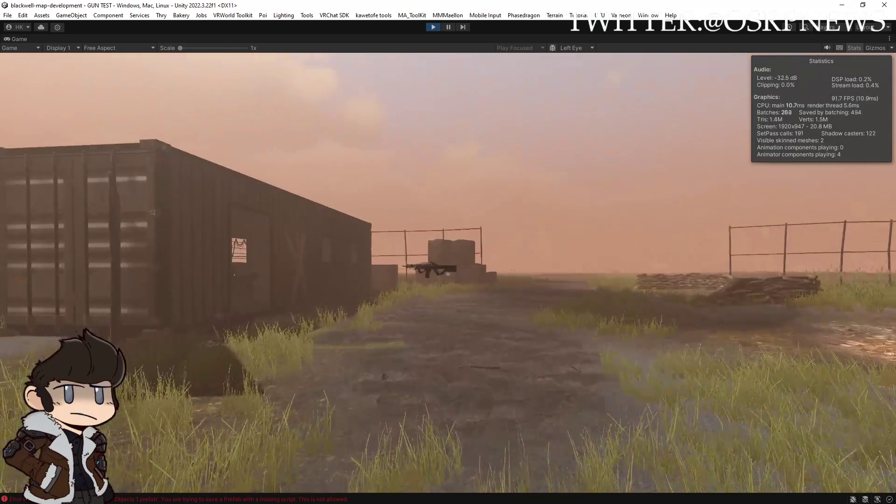
# Step: Equip the rifle and fire repeated shots at the wooden fence and wall
pyautogui.press('e')
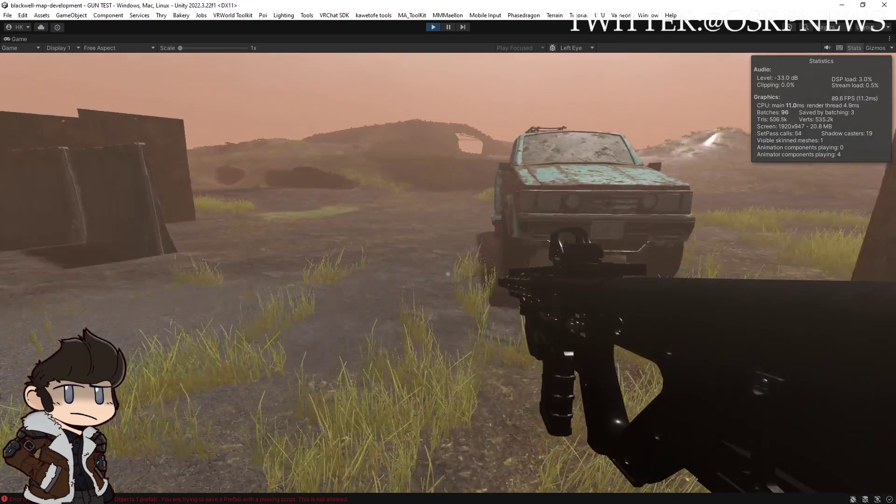
pyautogui.click(448, 274)
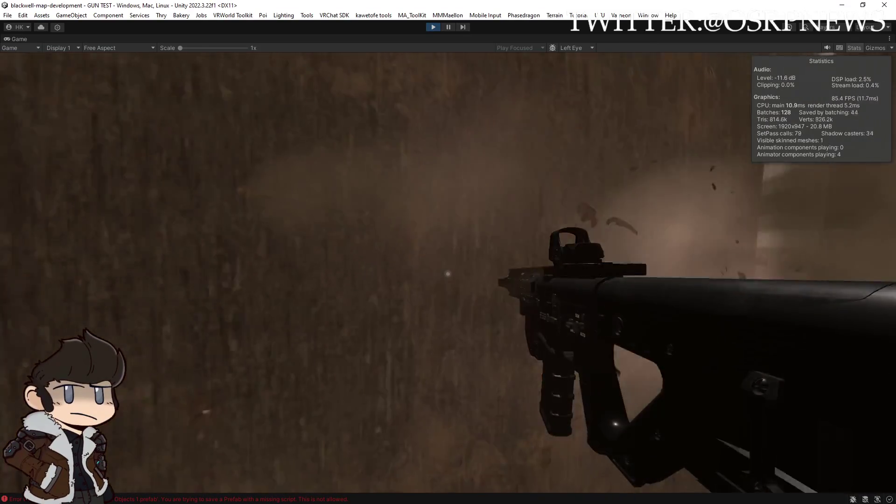
pyautogui.click(447, 274)
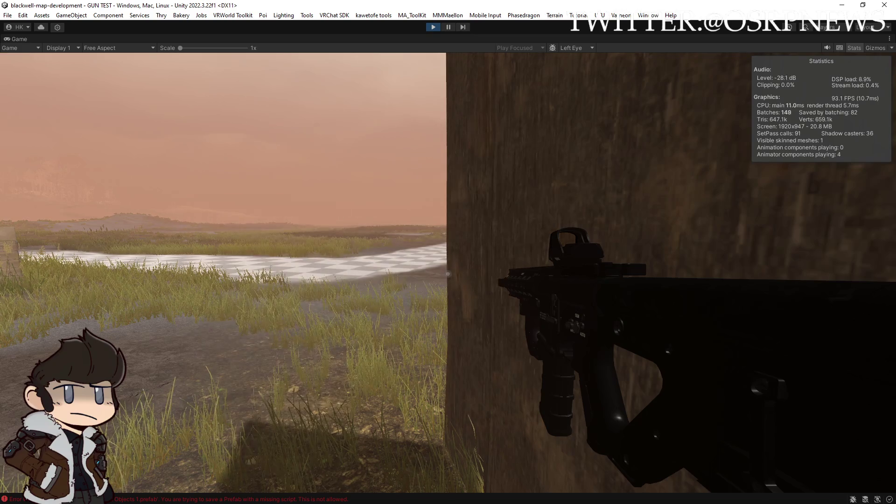
pyautogui.press('w')
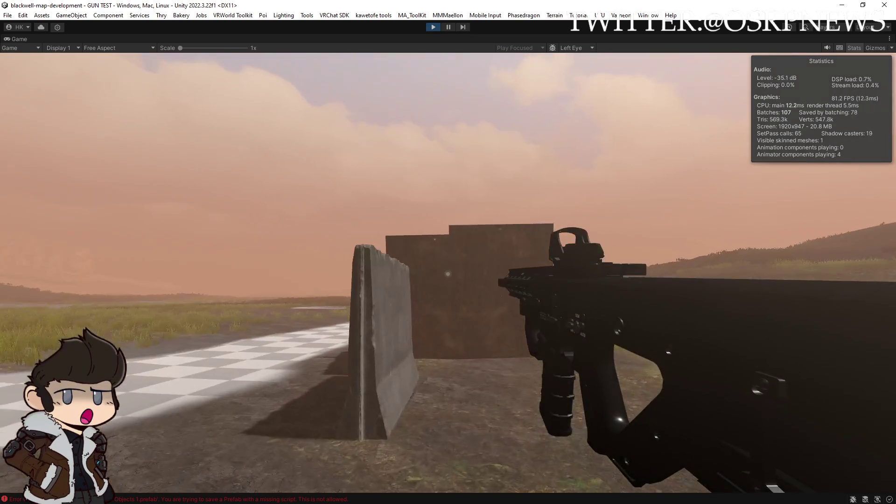
pyautogui.click(448, 274)
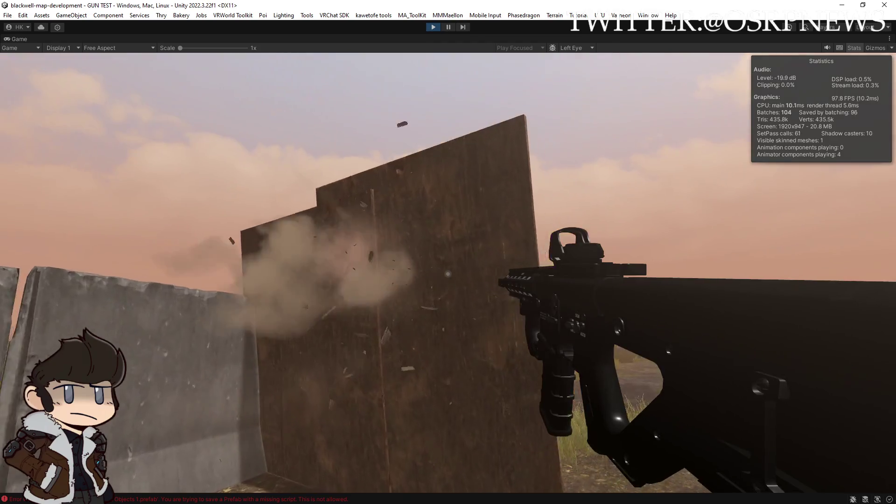
pyautogui.press('s')
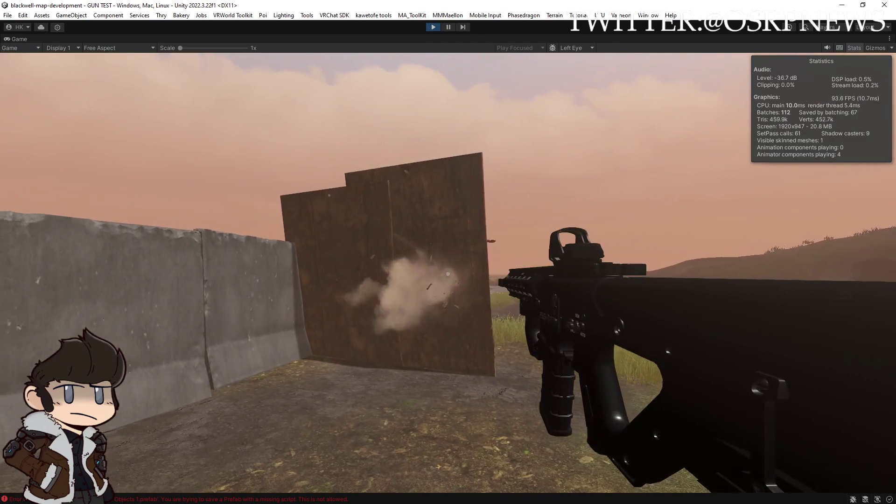
pyautogui.click(448, 274)
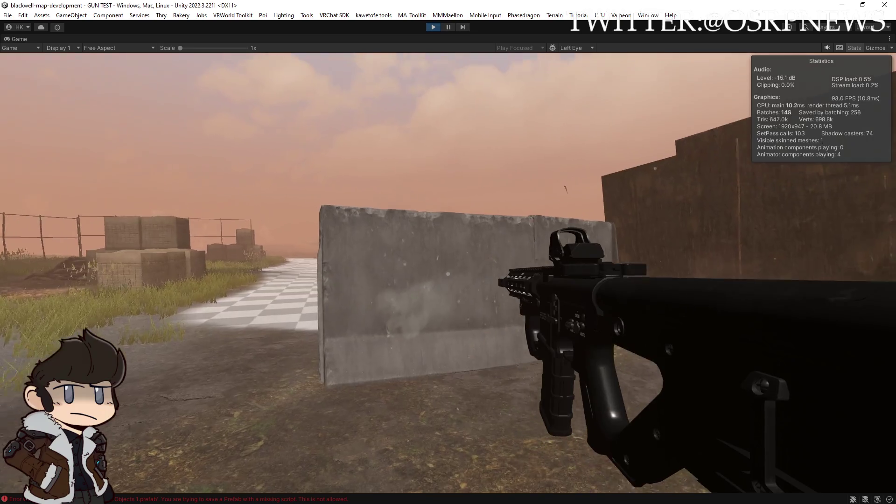
pyautogui.press('s')
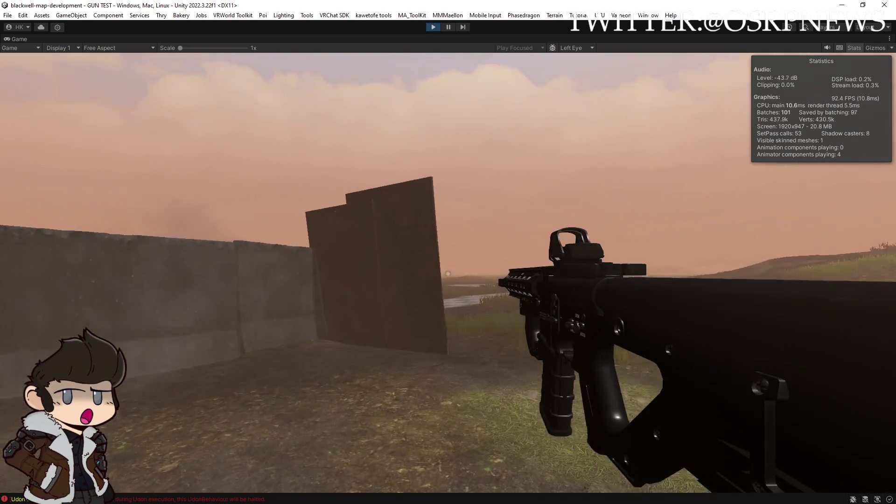
pyautogui.click(448, 273)
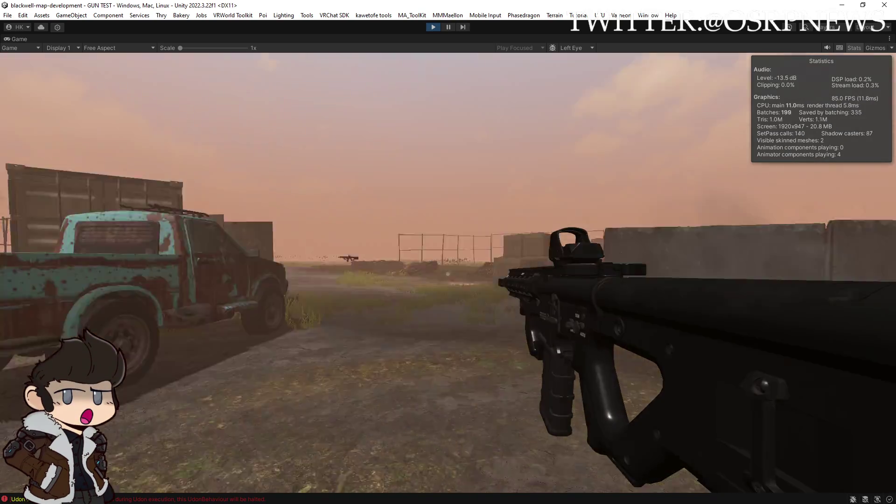
pyautogui.click(448, 274)
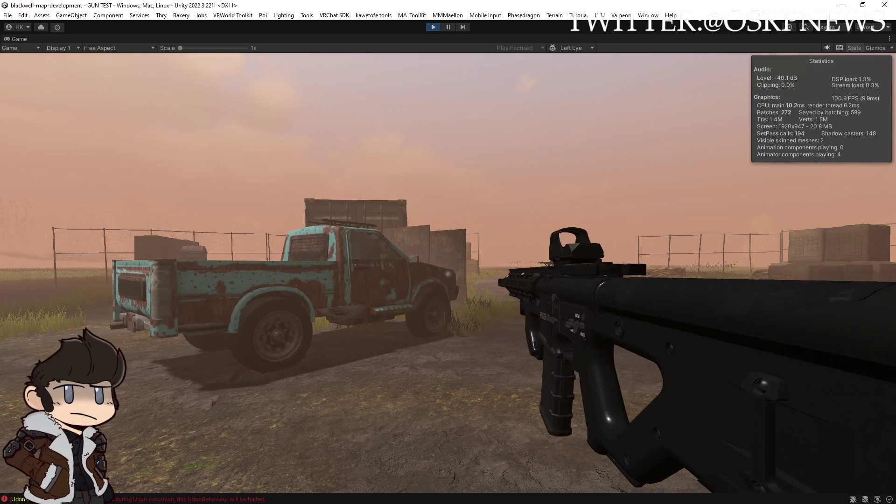
pyautogui.click(448, 274)
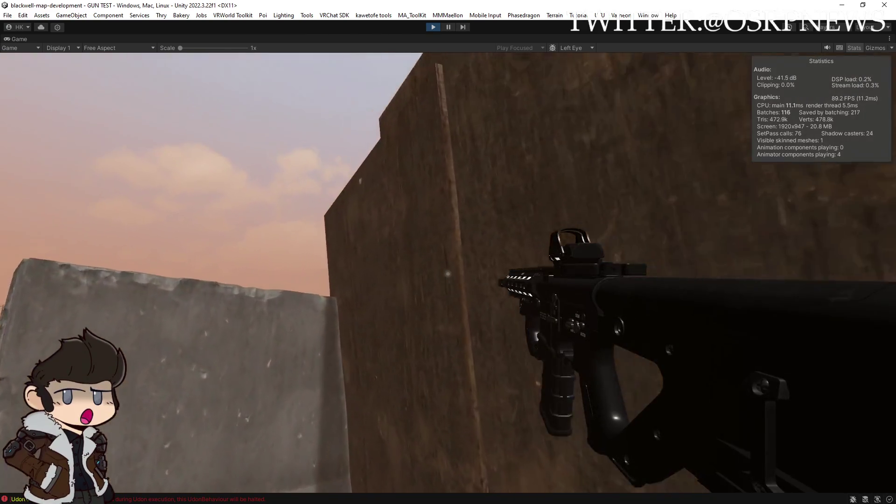
# Step: Shoot the wooden, dark and grey concrete walls up close to check the impacts
pyautogui.click(448, 274)
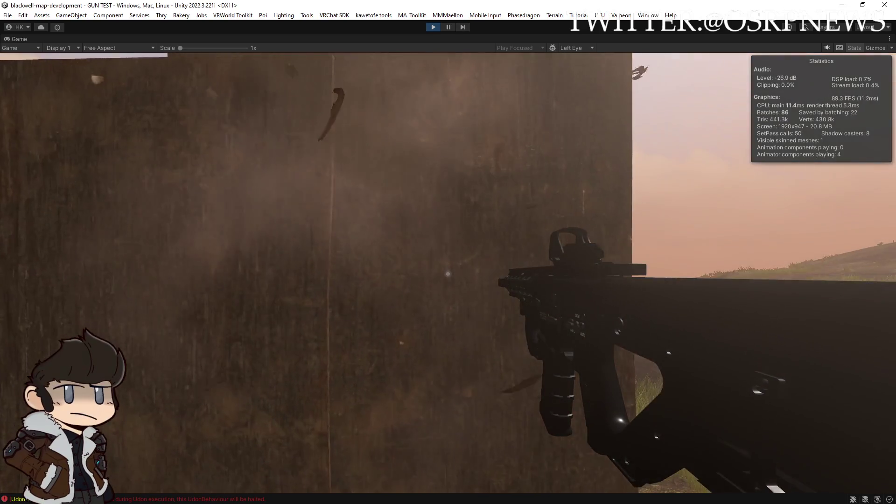
pyautogui.click(448, 274)
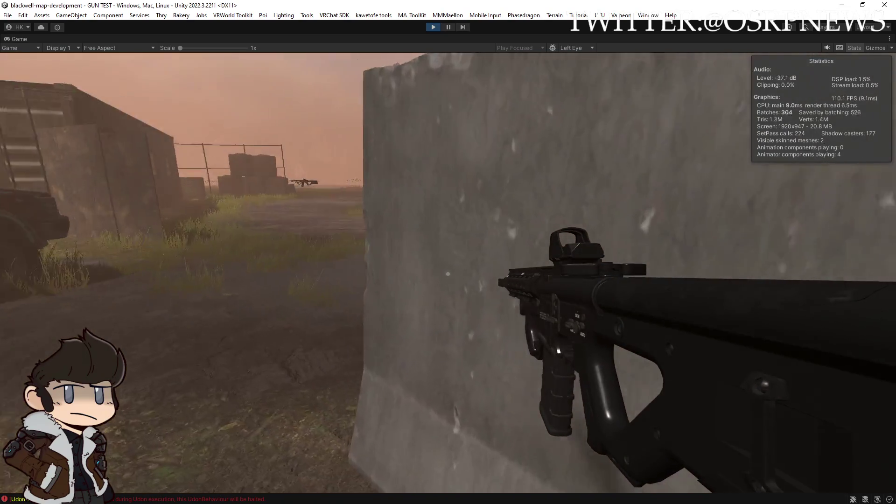
pyautogui.click(448, 274)
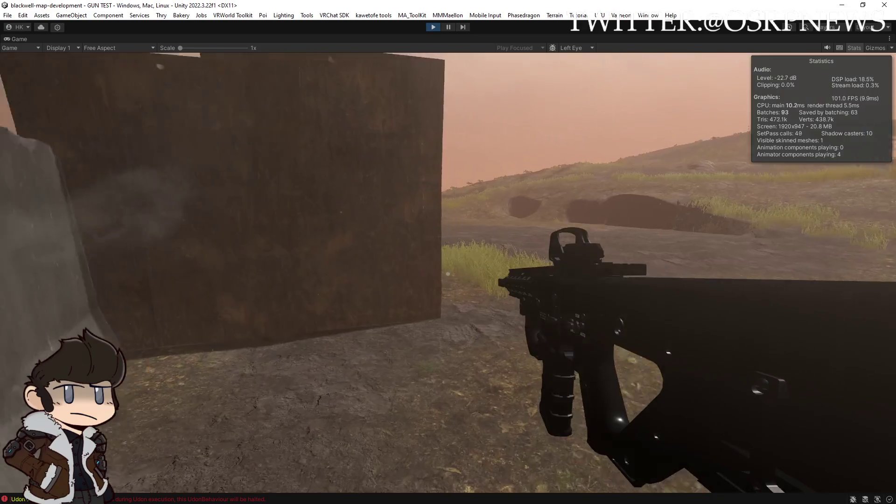
pyautogui.click(448, 274)
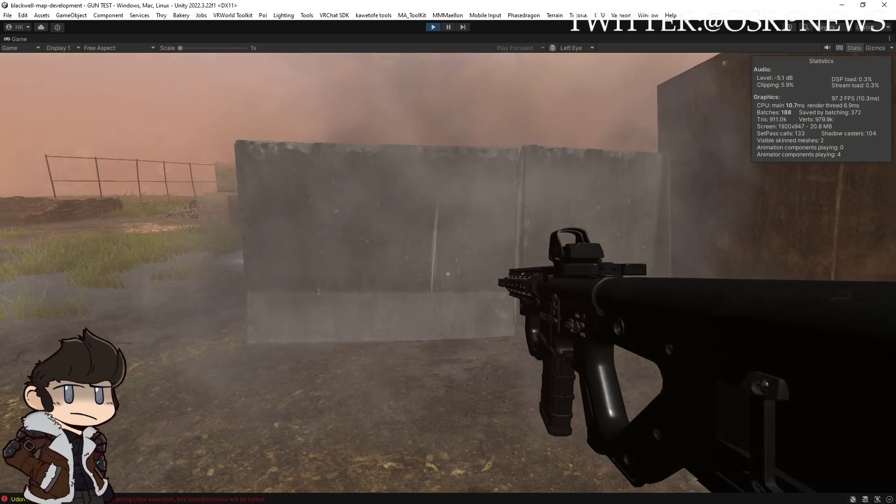
pyautogui.click(448, 274)
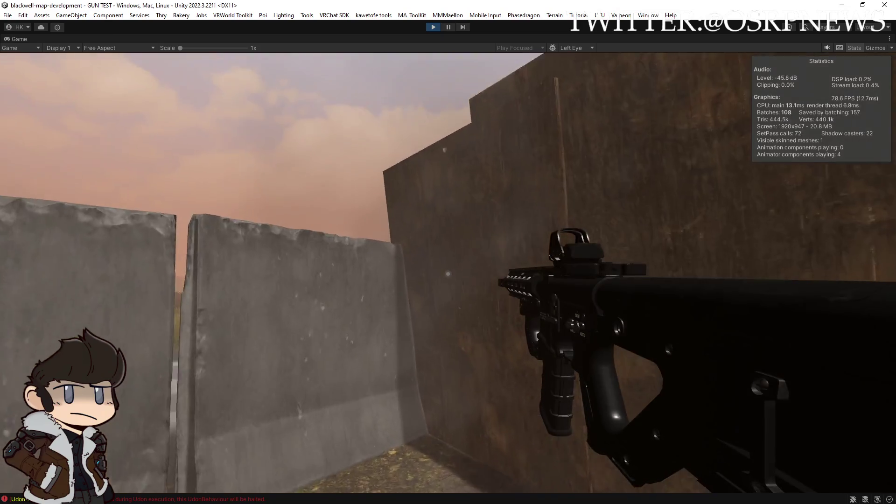
pyautogui.click(447, 274)
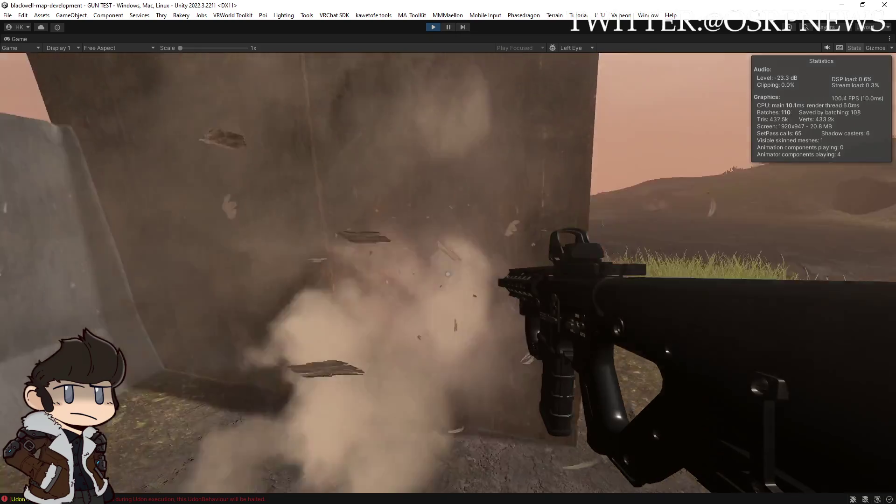
pyautogui.click(448, 273)
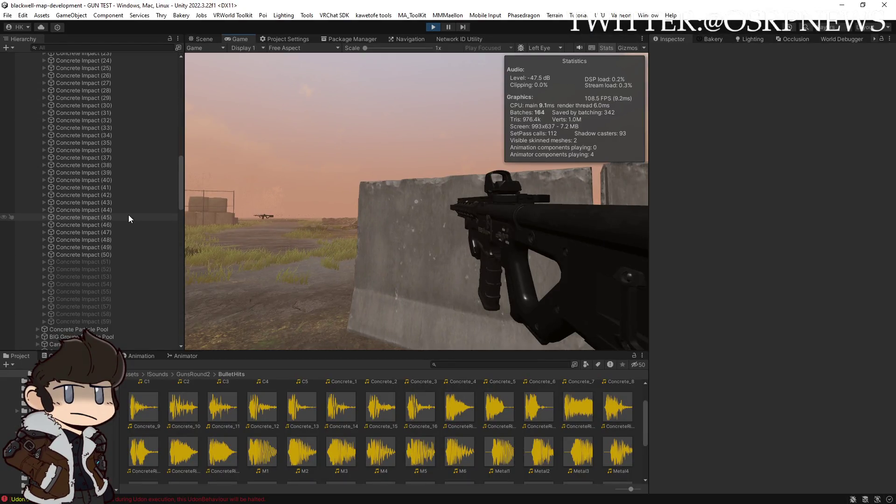
# Step: Look through the Hierarchy and collapse the expanded Wood Decal Pool
pyautogui.scroll(-5, 129, 217)
pyautogui.scroll(10, 129, 217)
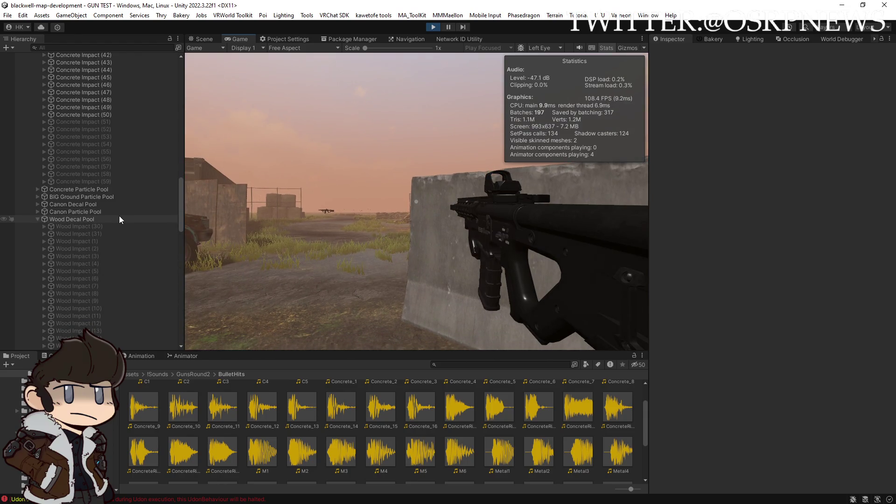
pyautogui.scroll(-13, 121, 219)
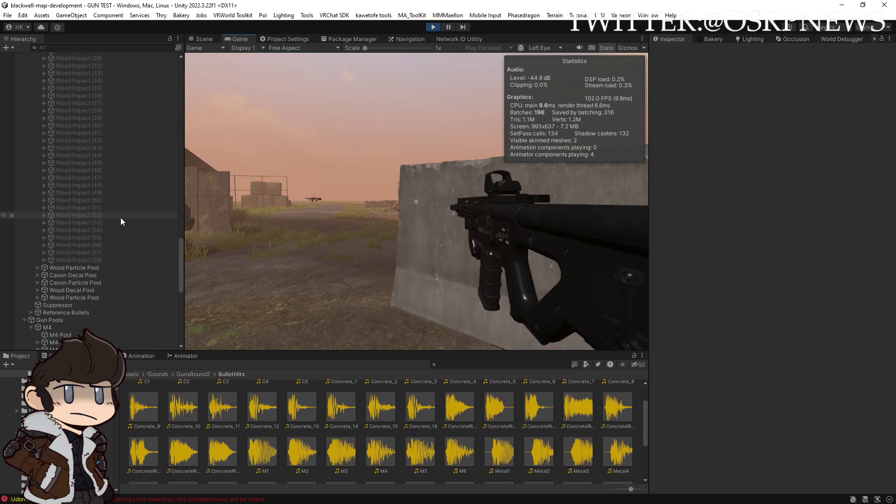
pyautogui.scroll(3, 121, 218)
pyautogui.scroll(10, 121, 218)
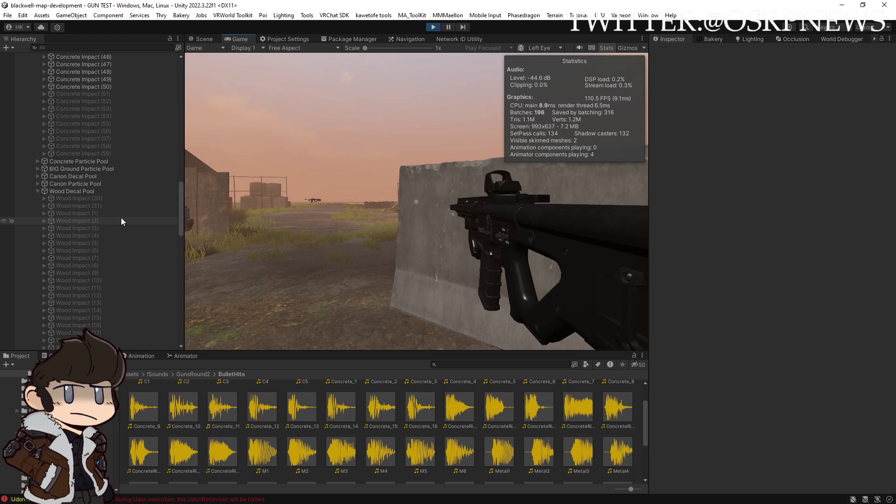
pyautogui.click(38, 191)
# Step: Select and expand Wood Particle Pool to list its particles, adding Wood Decal Pool to the selection
pyautogui.click(62, 220)
pyautogui.click(63, 228)
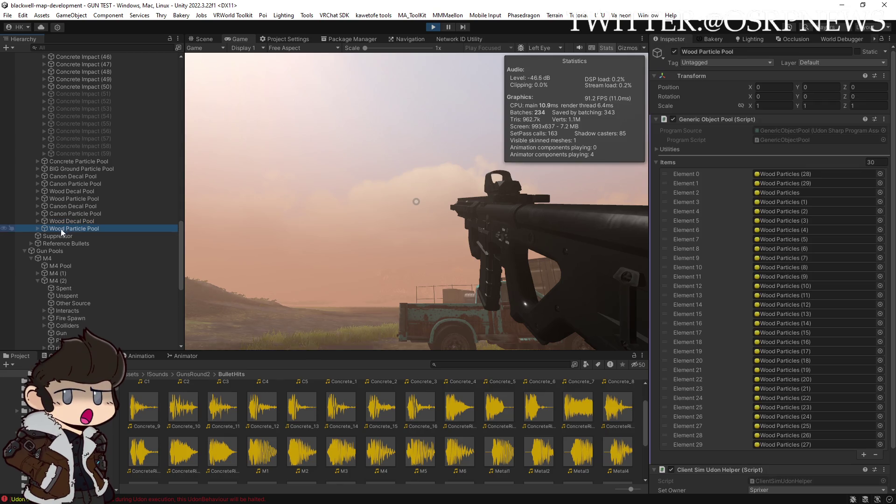
pyautogui.click(37, 229)
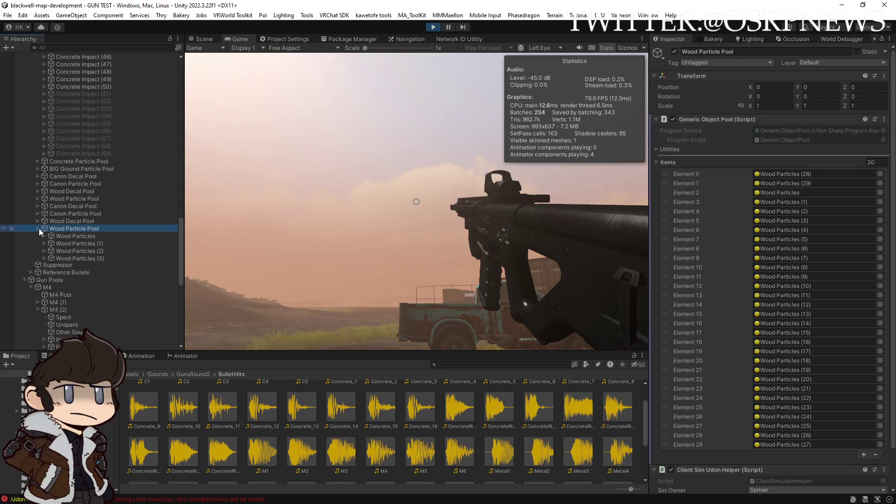
pyautogui.keyDown('ctrl'); pyautogui.click(71, 221); pyautogui.keyUp('ctrl')
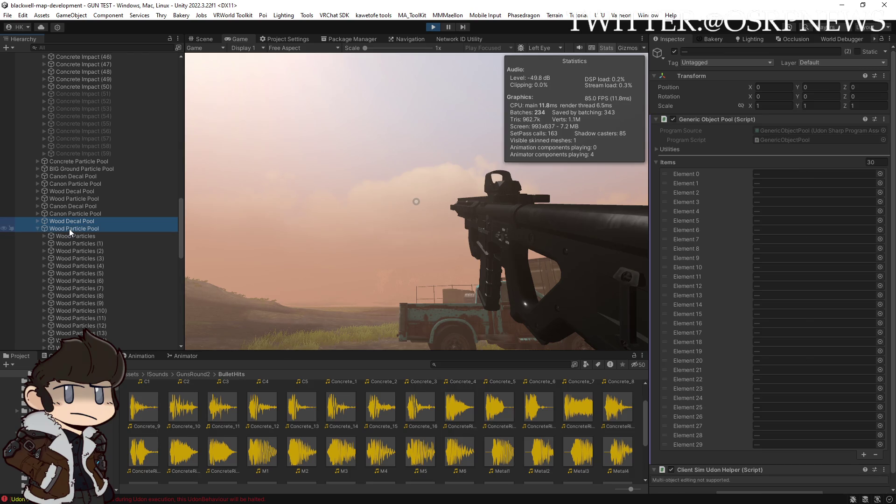
pyautogui.scroll(10, 74, 223)
pyautogui.scroll(10, 75, 222)
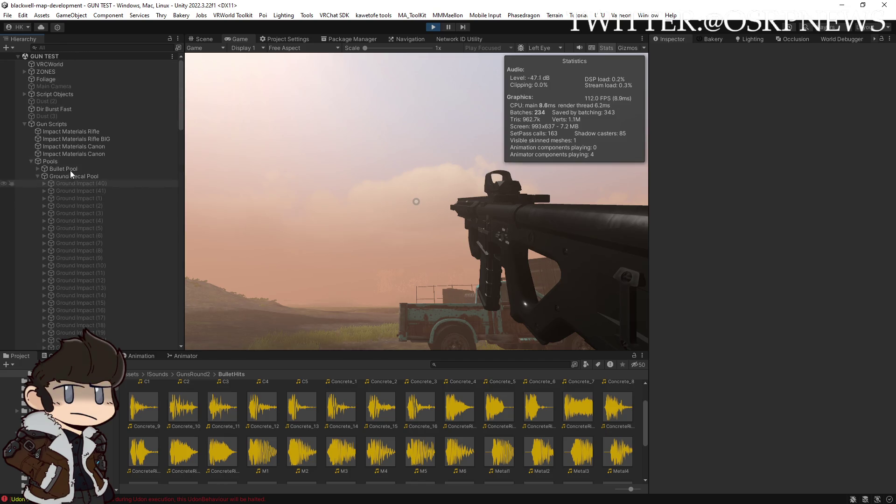